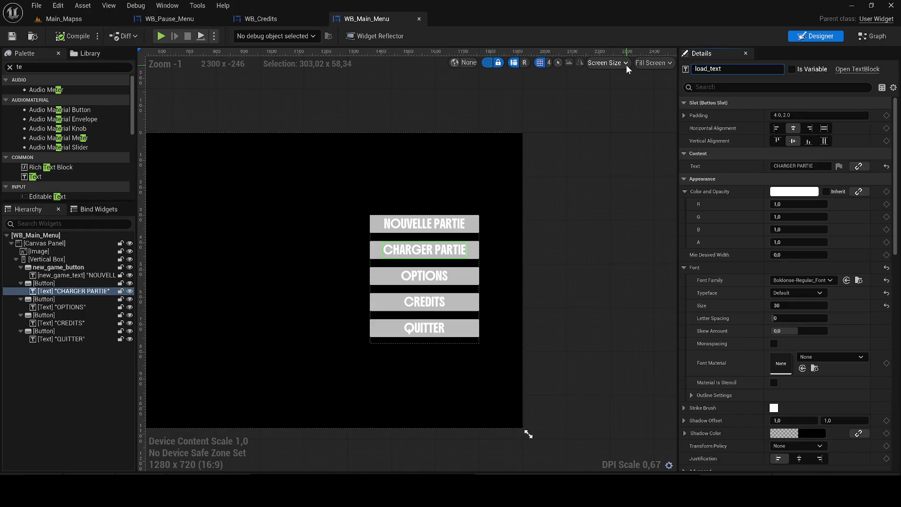
Step: Name the CHARGER PARTIE text load_text and its button load_button, then compile and save
{"action": "key", "text": "Return"}
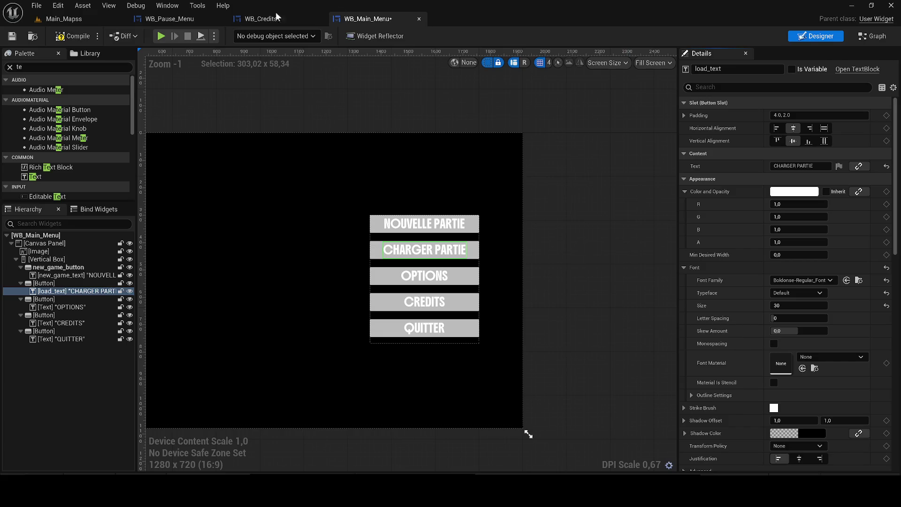
{"action": "left_click", "coordinate": [41, 299]}
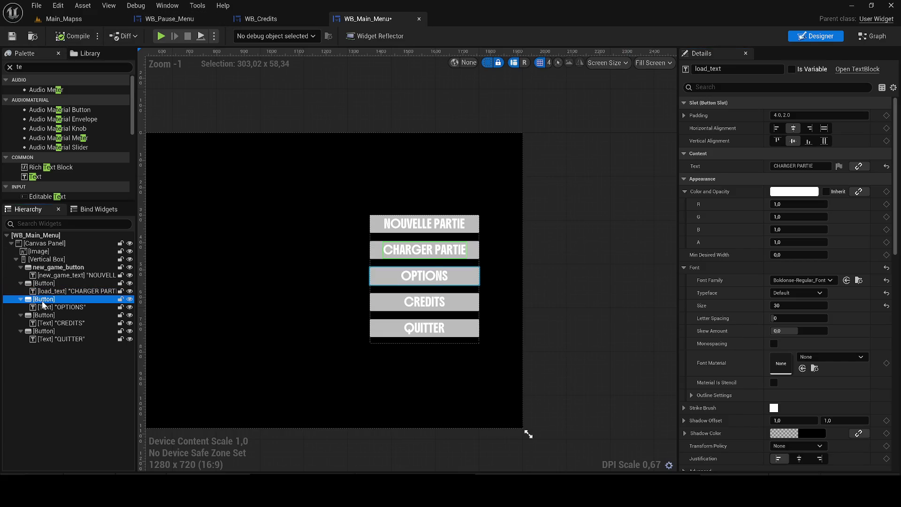
{"action": "left_click", "coordinate": [40, 283]}
{"action": "left_click", "coordinate": [715, 70]}
{"action": "type", "text": "load_"}
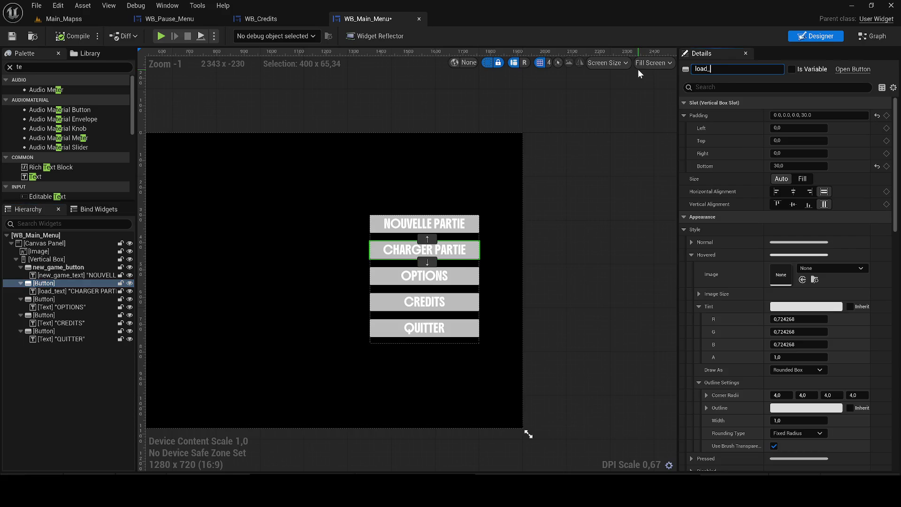
{"action": "type", "text": "button"}
{"action": "key", "text": "Return"}
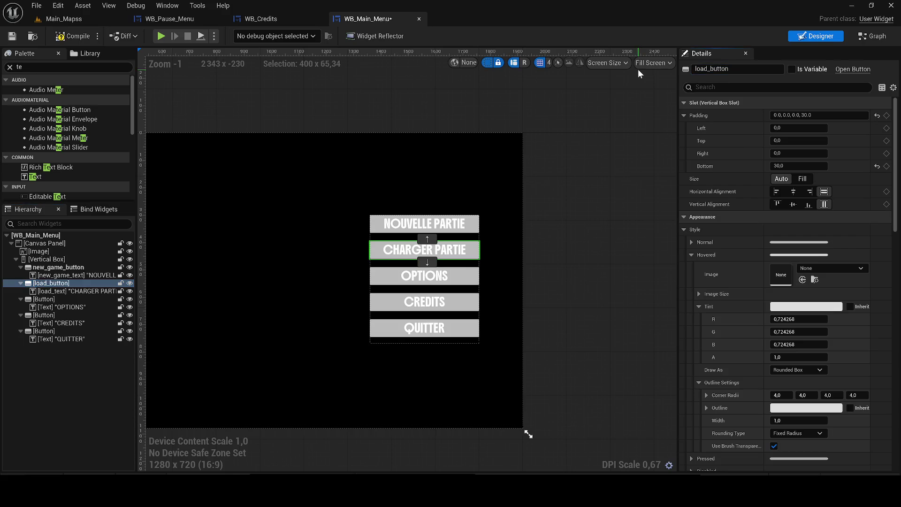
{"action": "left_click", "coordinate": [12, 36]}
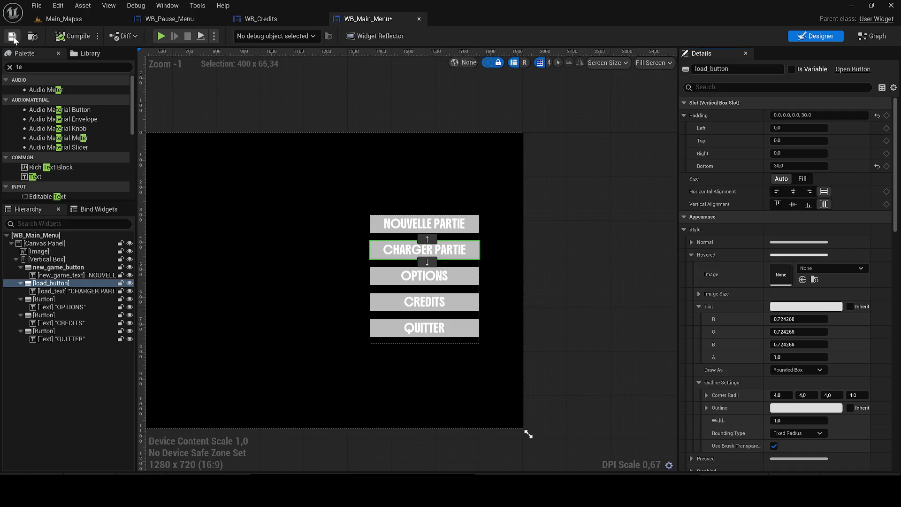
Step: Rename the OPTIONS button to settings_button
{"action": "left_click", "coordinate": [55, 300]}
{"action": "key", "text": "F2"}
{"action": "type", "text": "setting_b"}
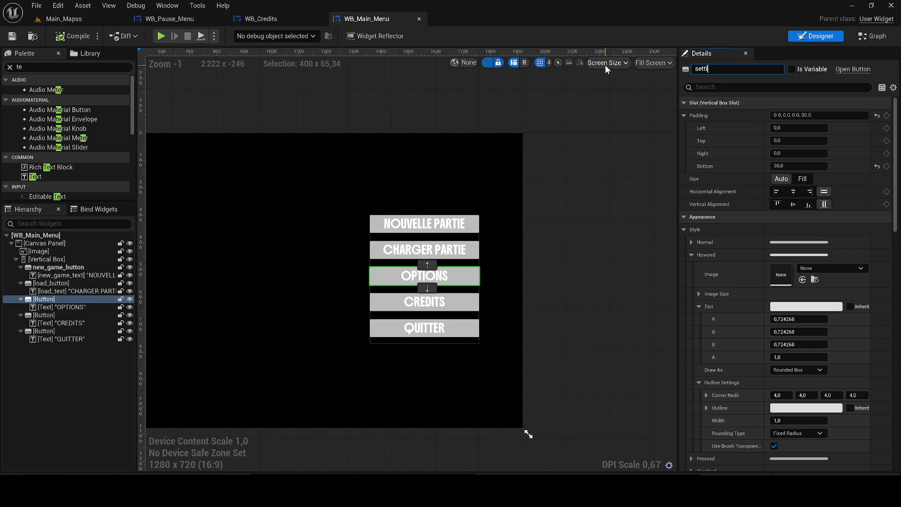
{"action": "type", "text": "utton"}
{"action": "key", "text": "Return"}
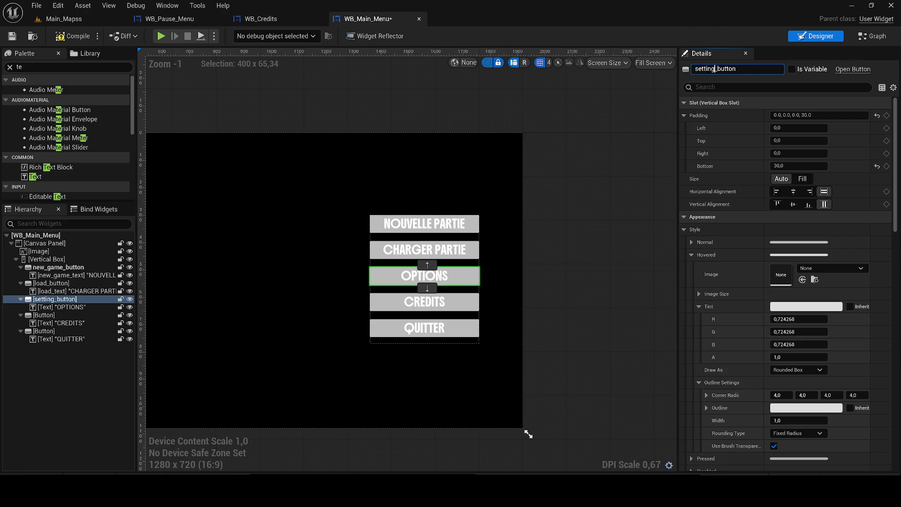
{"action": "type", "text": "s"}
{"action": "key", "text": "Return"}
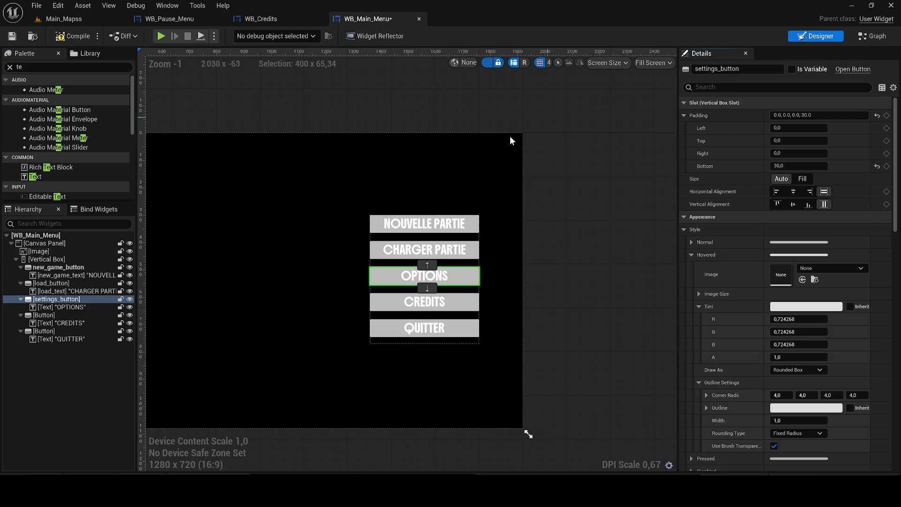
Step: Rename the OPTIONS text block to setting_text
{"action": "left_click", "coordinate": [64, 308]}
{"action": "left_click", "coordinate": [736, 69]}
{"action": "type", "text": "setting_text"}
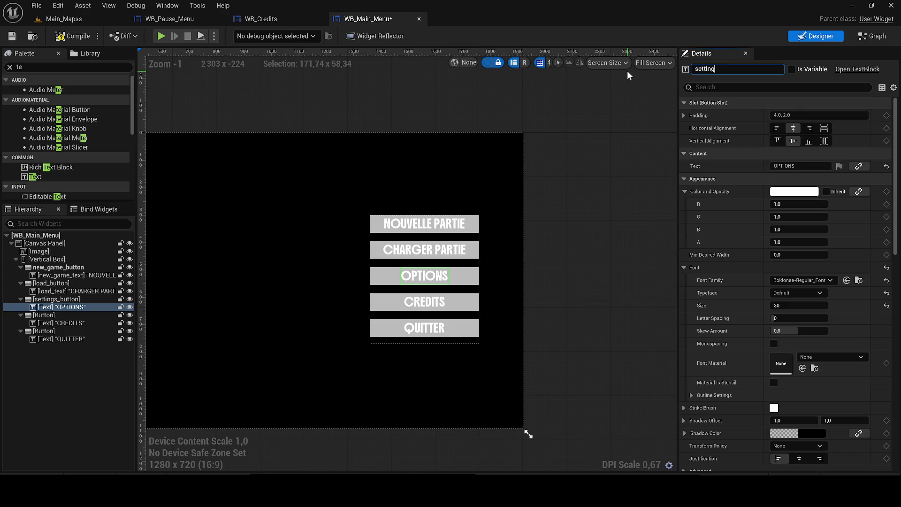
{"action": "key", "text": "Return"}
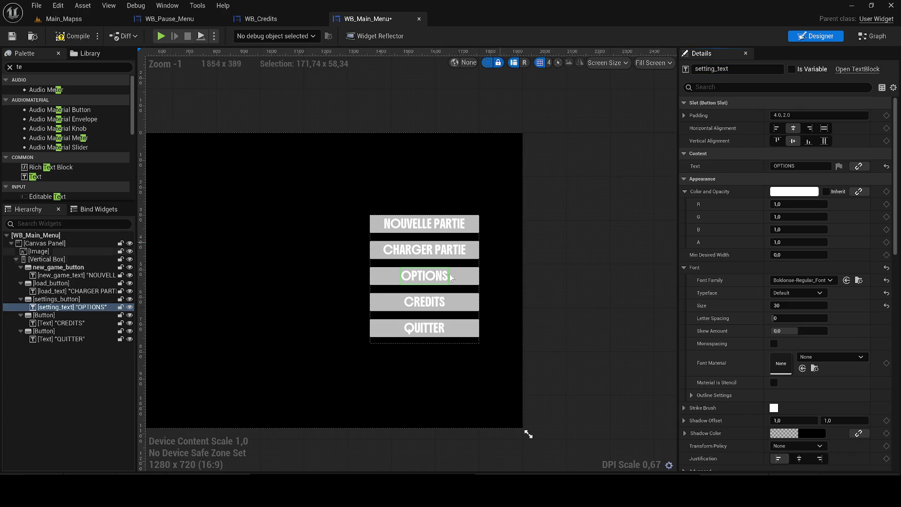
{"action": "left_click", "coordinate": [375, 300]}
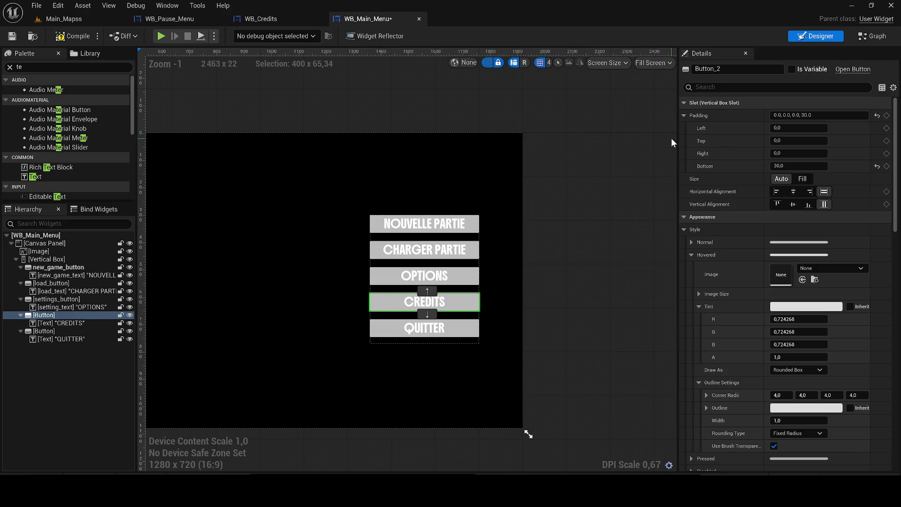
Step: Rename the CREDITS button to credit_button, fixing a mistaken first name
{"action": "key", "text": "F2"}
{"action": "type", "text": "credits_text"}
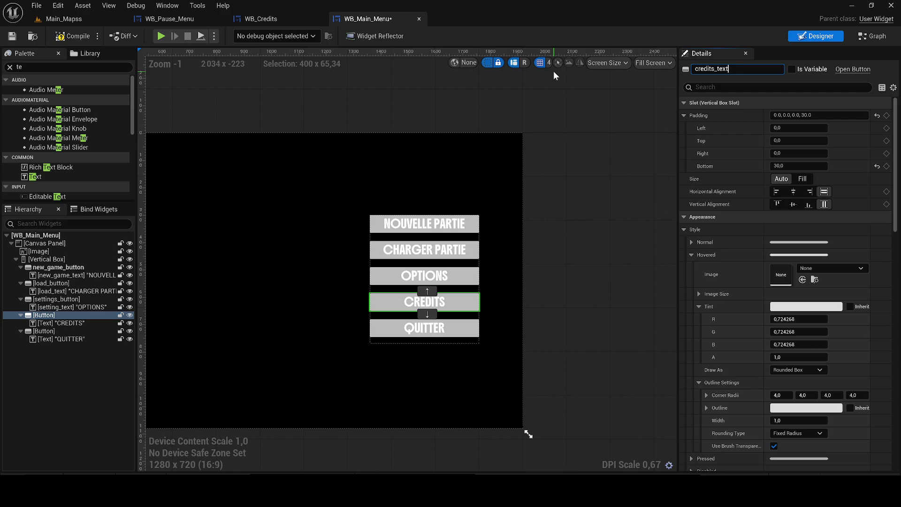
{"action": "key", "text": "Return"}
{"action": "left_click", "coordinate": [61, 339]}
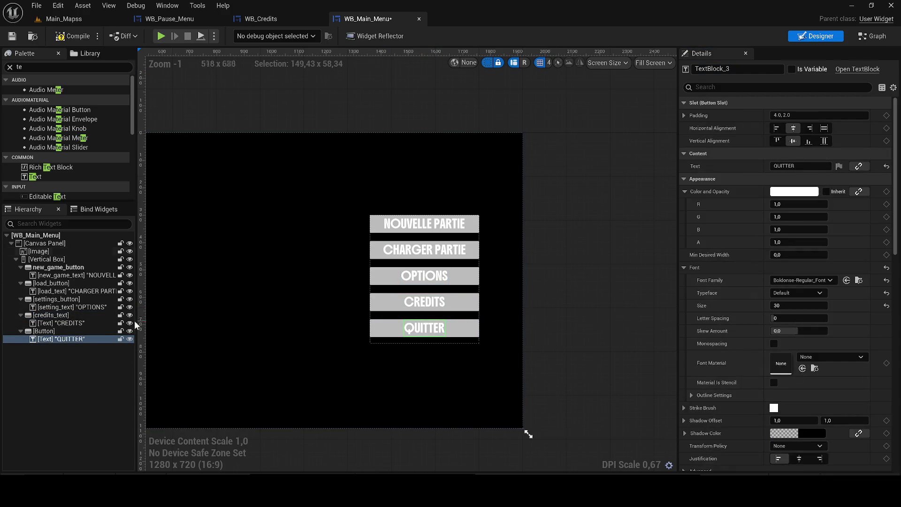
{"action": "left_click", "coordinate": [61, 316]}
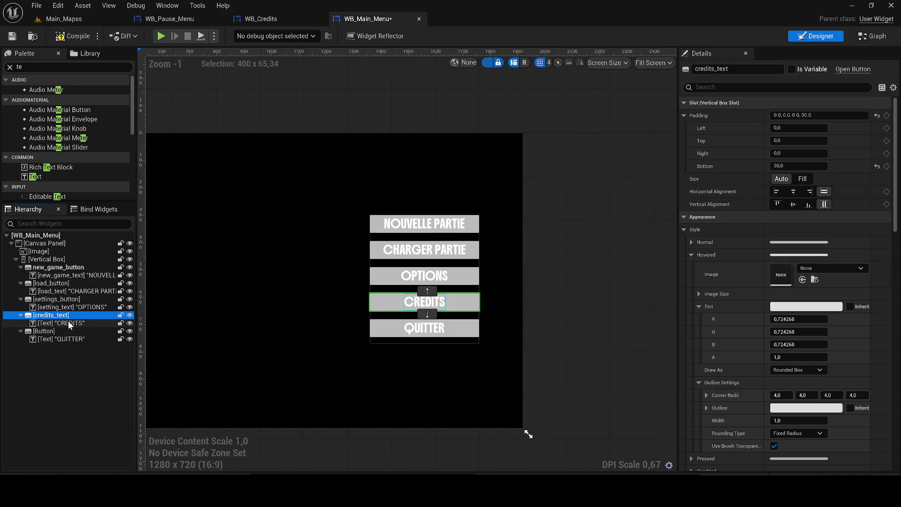
{"action": "left_click", "coordinate": [766, 69]}
{"action": "key", "text": "ctrl+a"}
{"action": "key", "text": "BackSpace"}
{"action": "type", "text": "credit_button"}
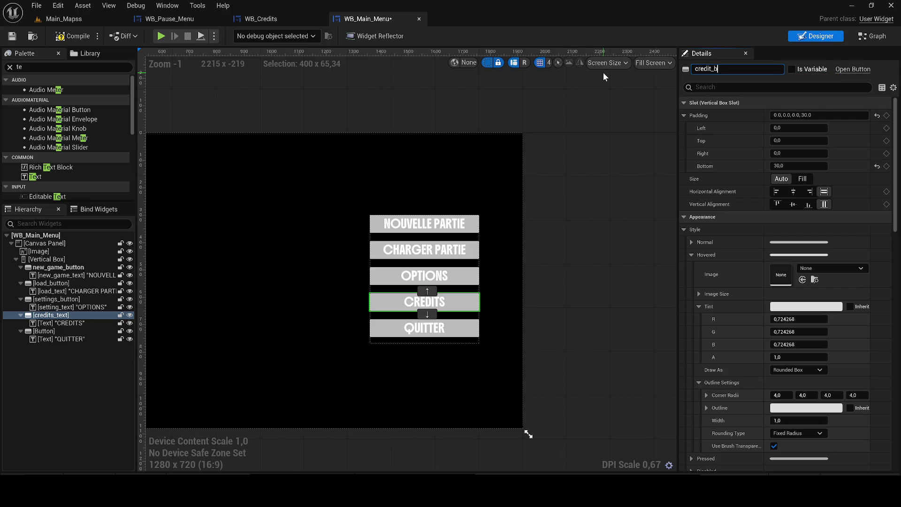
{"action": "key", "text": "Return"}
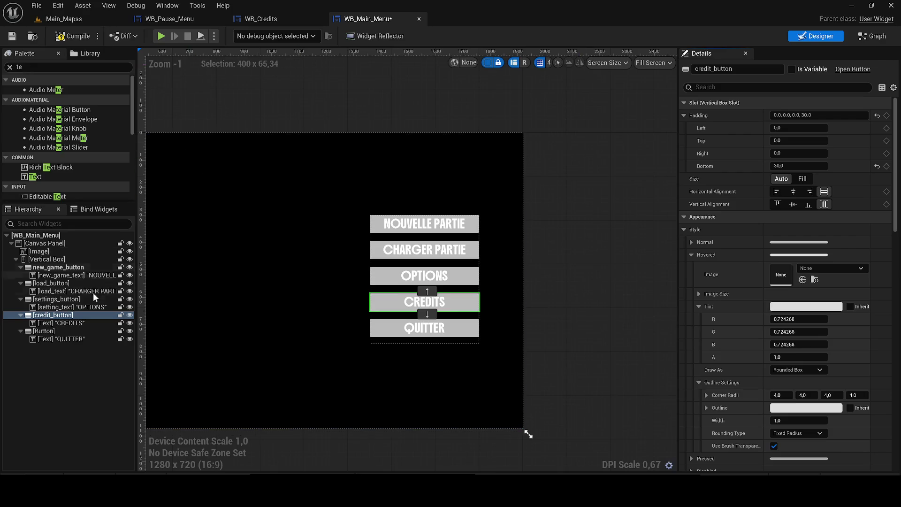
Step: Name the CREDITS text credits_text and the QUITTER button quit_button
{"action": "left_click", "coordinate": [61, 322]}
{"action": "left_click", "coordinate": [732, 68]}
{"action": "type", "text": "credits_text"}
{"action": "key", "text": "Return"}
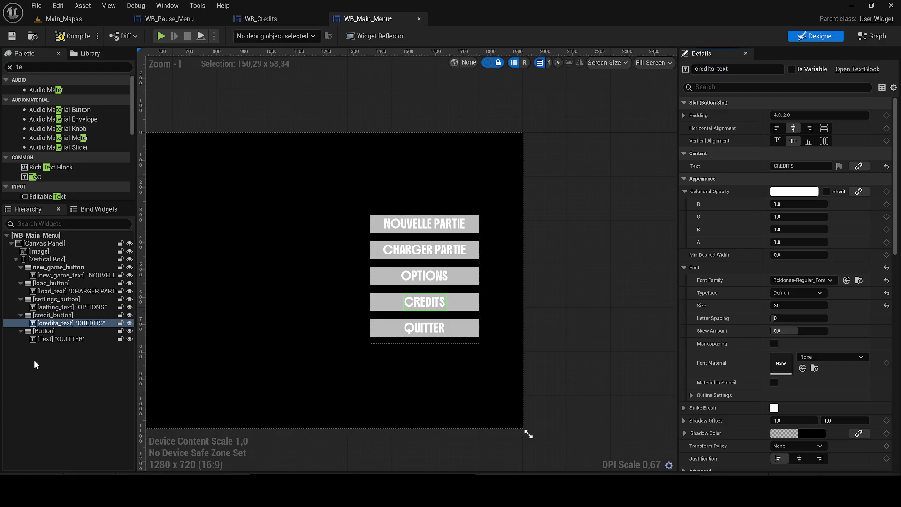
{"action": "left_click", "coordinate": [44, 331]}
{"action": "left_click", "coordinate": [713, 68]}
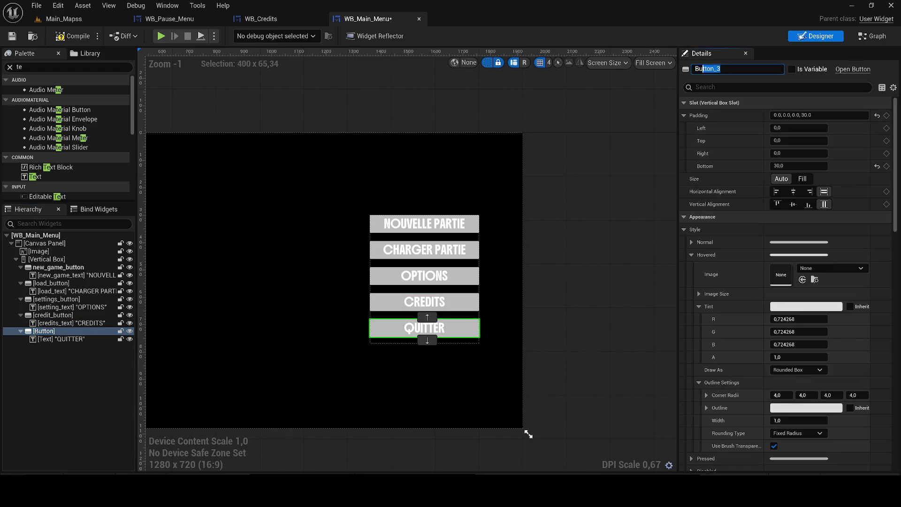
{"action": "type", "text": "quit_b"}
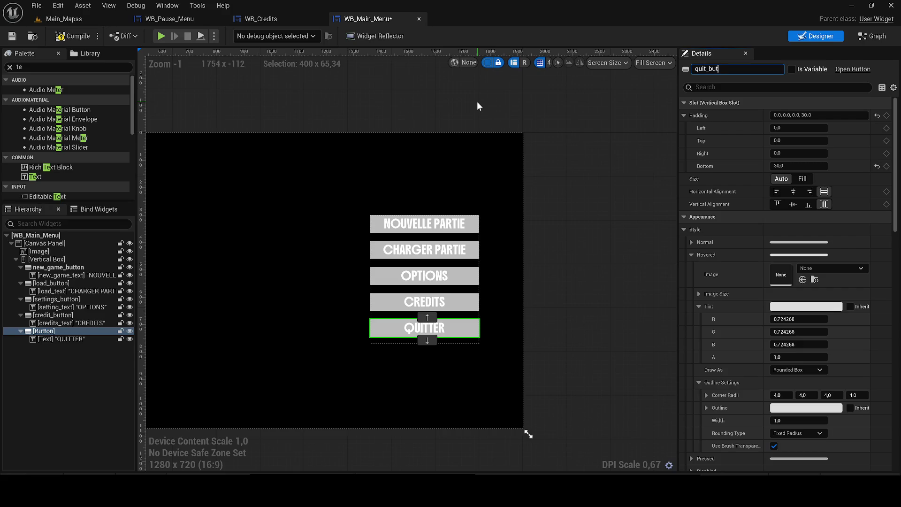
{"action": "key", "text": "Return"}
Step: Rename the QUITTER text to quit_text, then compile and save the widget
{"action": "left_click", "coordinate": [424, 329]}
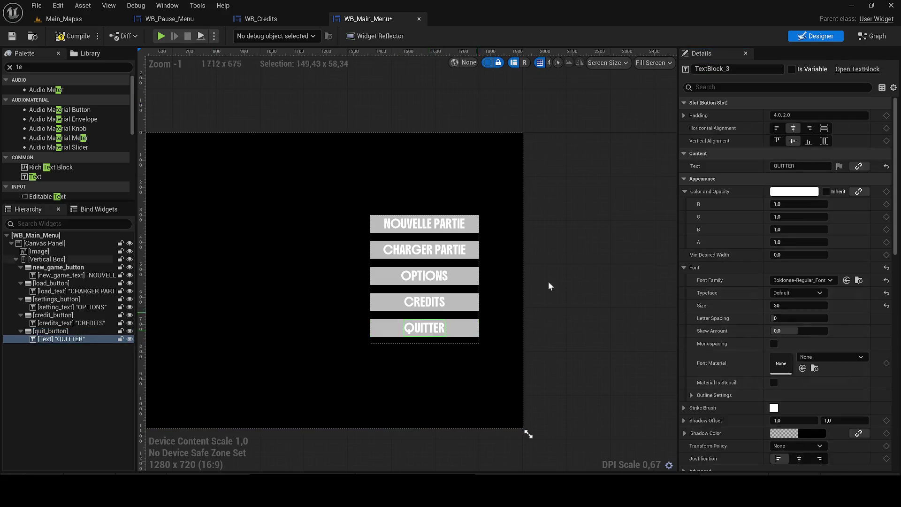
{"action": "left_click", "coordinate": [724, 71]}
{"action": "type", "text": "credits_text"}
{"action": "key", "text": "BackSpace"}
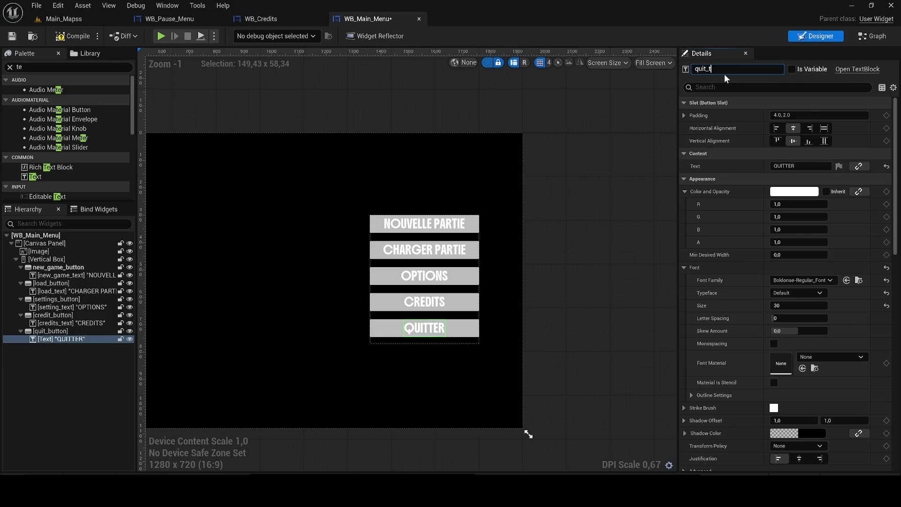
{"action": "key", "text": "Return"}
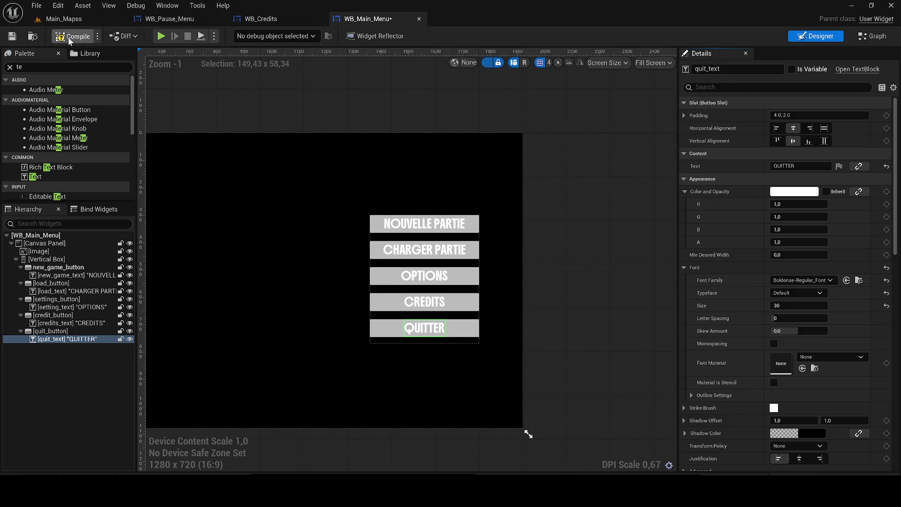
{"action": "left_click", "coordinate": [12, 38]}
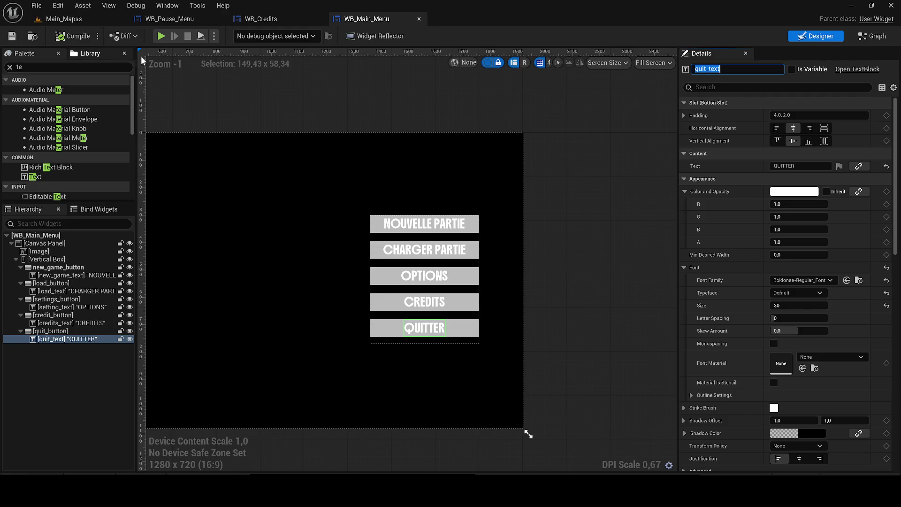
{"action": "left_click", "coordinate": [86, 260]}
Step: Select all five menu buttons and keep Fixed Radius corner rounding
{"action": "left_click", "coordinate": [59, 267]}
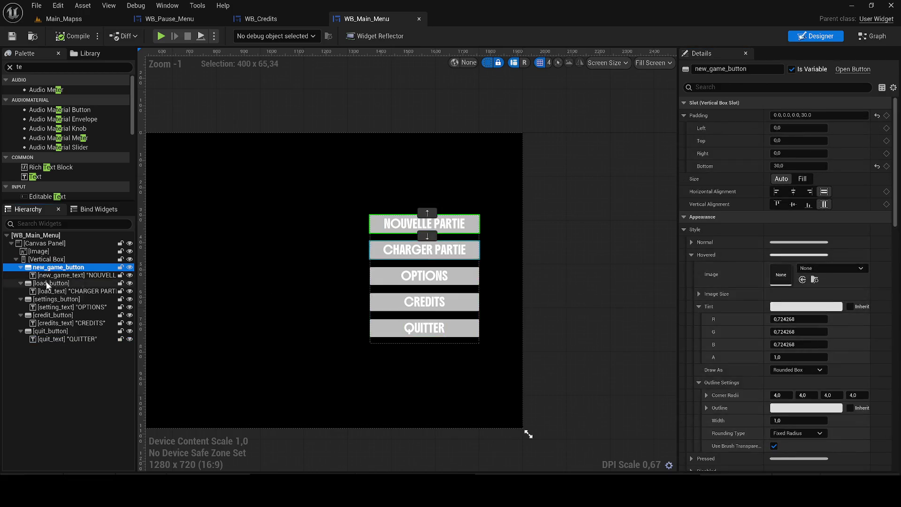
{"action": "left_click", "coordinate": [50, 284], "text": "ctrl"}
{"action": "left_click", "coordinate": [44, 299], "text": "ctrl"}
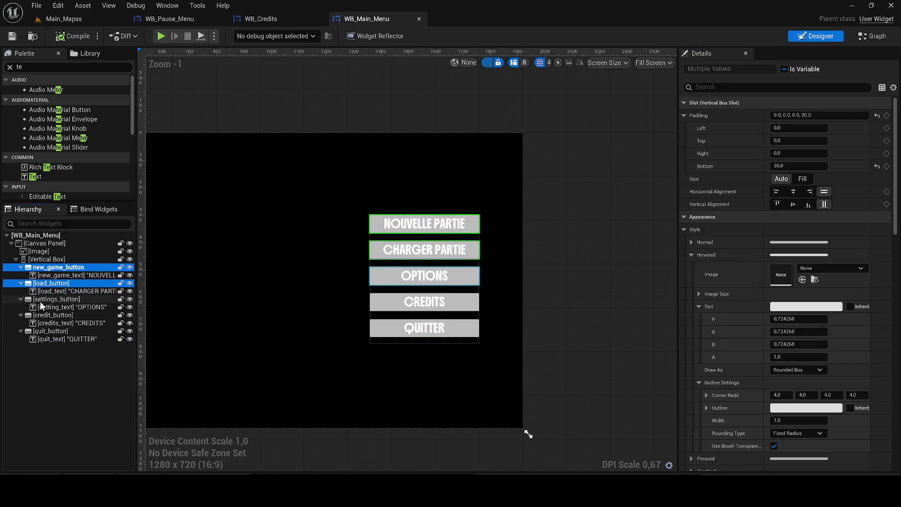
{"action": "left_click", "coordinate": [36, 316], "text": "ctrl"}
{"action": "left_click", "coordinate": [40, 331], "text": "ctrl"}
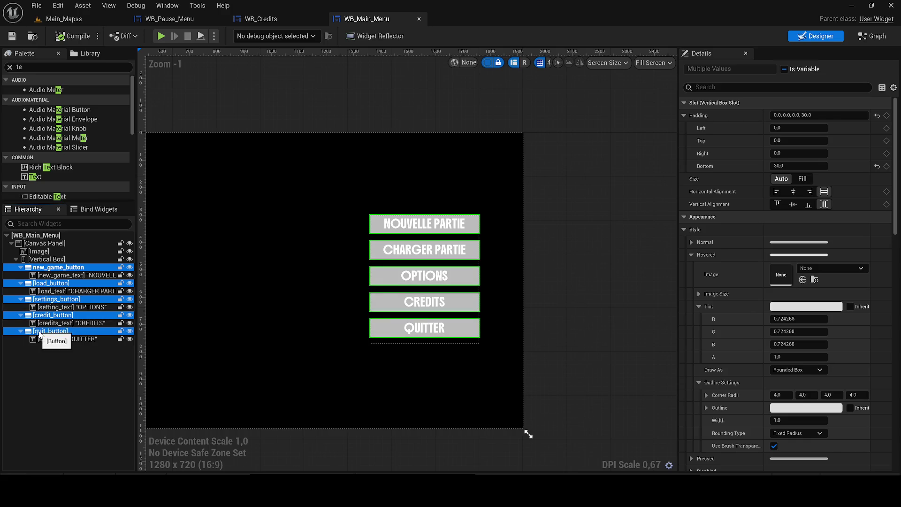
{"action": "scroll", "coordinate": [703, 207], "scroll_direction": "down", "scroll_amount": 2}
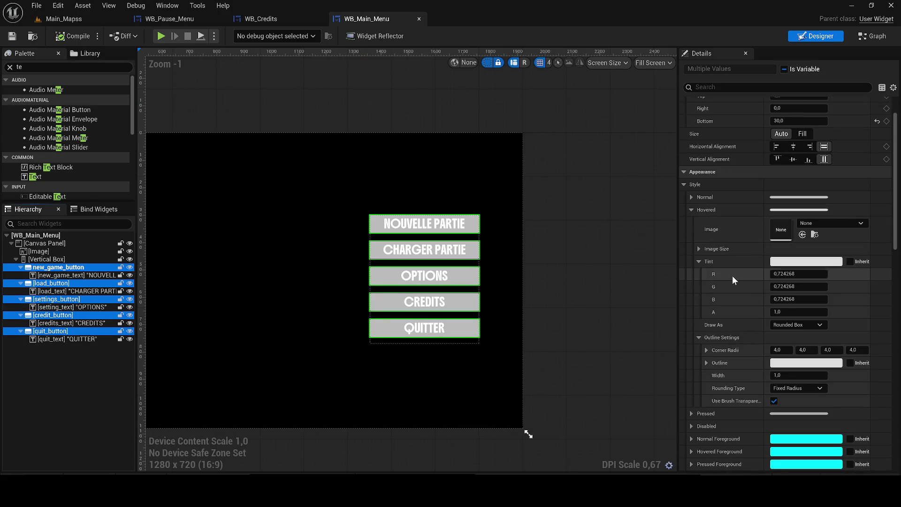
{"action": "left_click", "coordinate": [777, 388]}
{"action": "left_click", "coordinate": [793, 411]}
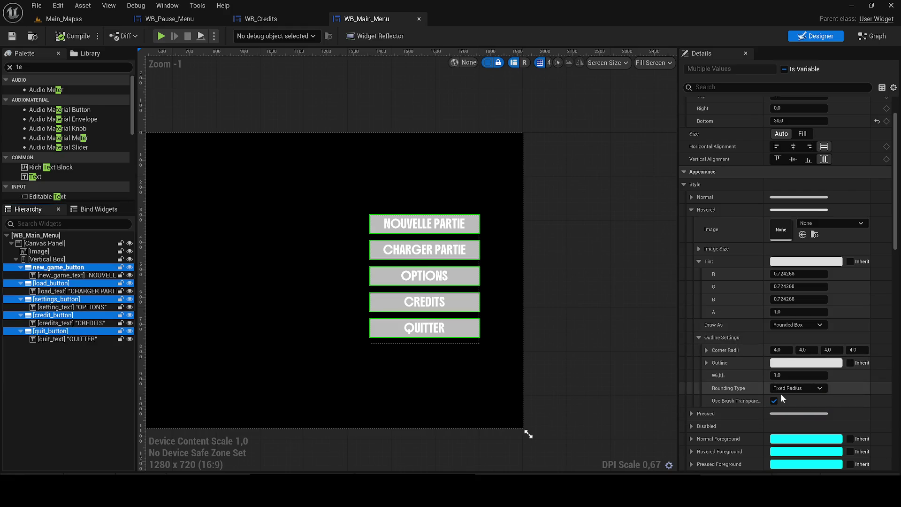
Step: Set all four hovered-style corner radii to 15
{"action": "left_click", "coordinate": [781, 350]}
{"action": "type", "text": "5"}
{"action": "key", "text": "Return"}
{"action": "left_click", "coordinate": [809, 352]}
{"action": "type", "text": "1"}
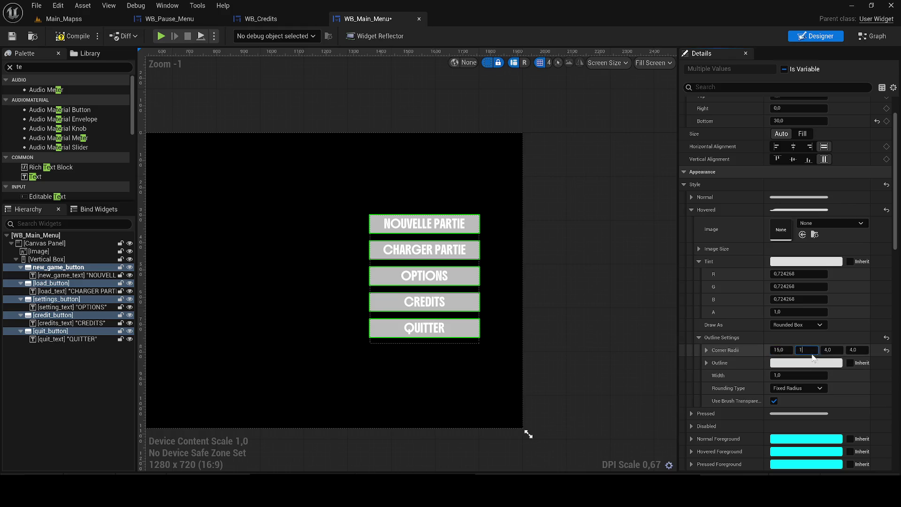
{"action": "type", "text": "5"}
{"action": "type", "text": "5"}
{"action": "key", "text": "Return"}
{"action": "left_click", "coordinate": [855, 350]}
{"action": "type", "text": "15"}
{"action": "key", "text": "Return"}
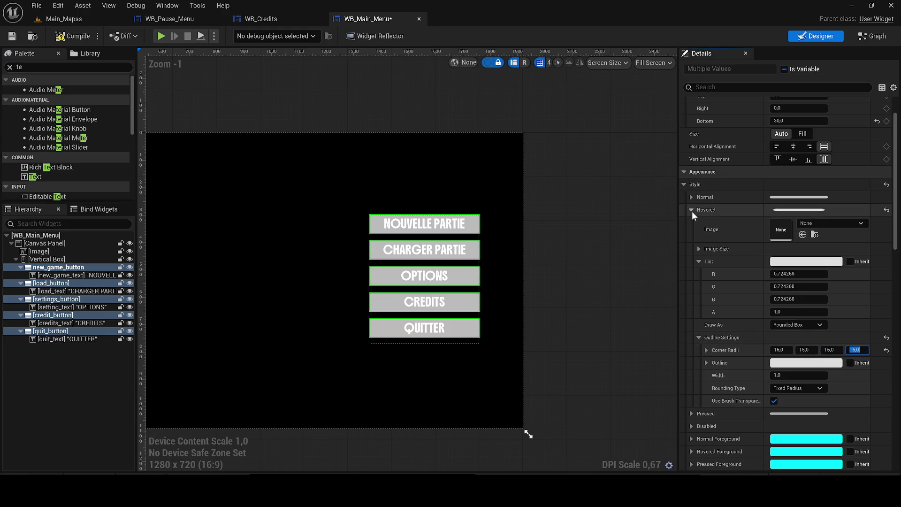
{"action": "left_click", "coordinate": [692, 210]}
Step: Set all four normal-style outline corner radii to 15
{"action": "left_click", "coordinate": [691, 197]}
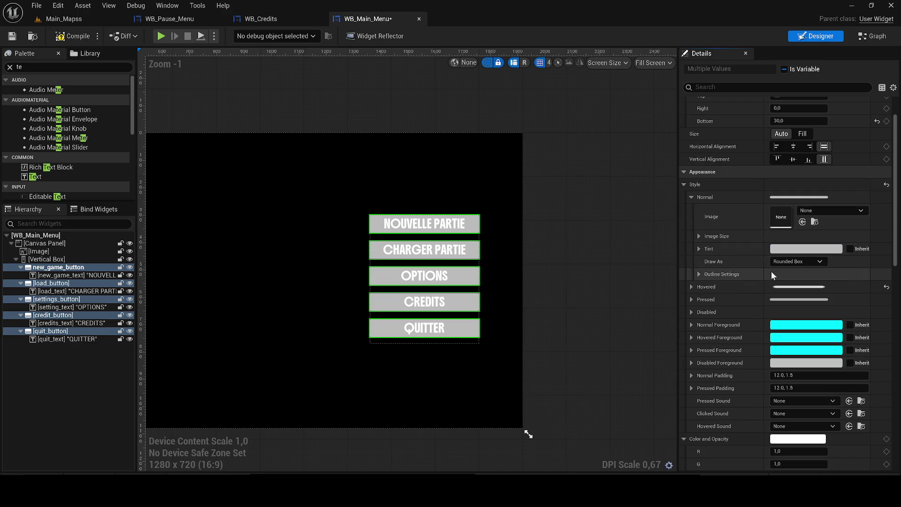
{"action": "left_click", "coordinate": [699, 275]}
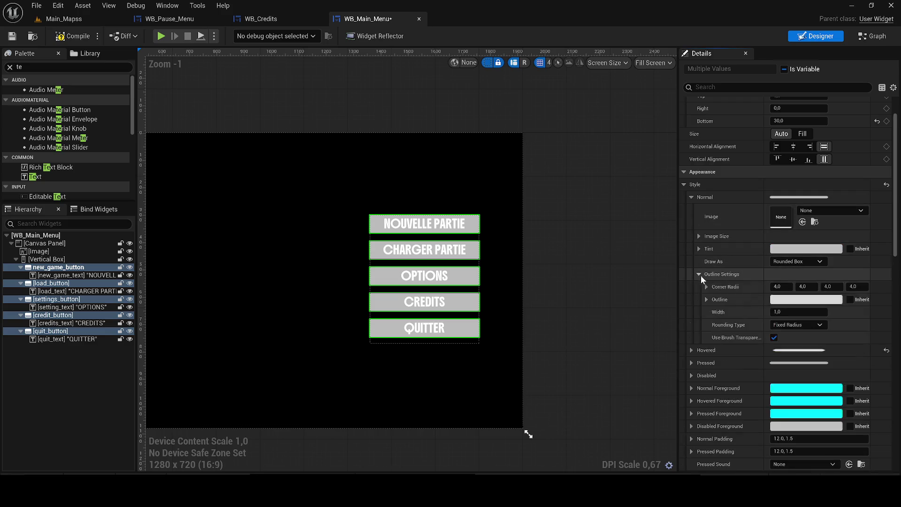
{"action": "left_click", "coordinate": [781, 286]}
{"action": "type", "text": "15"}
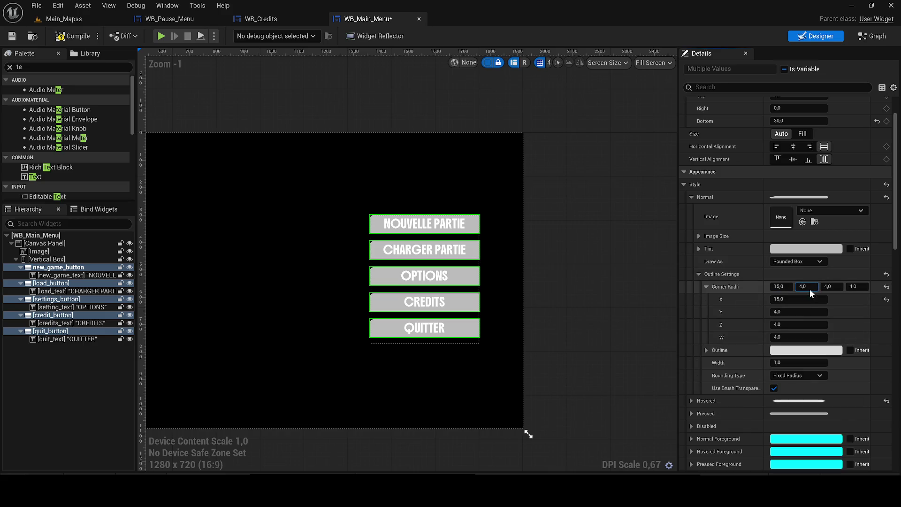
{"action": "type", "text": "15"}
{"action": "key", "text": "Return"}
{"action": "type", "text": "15"}
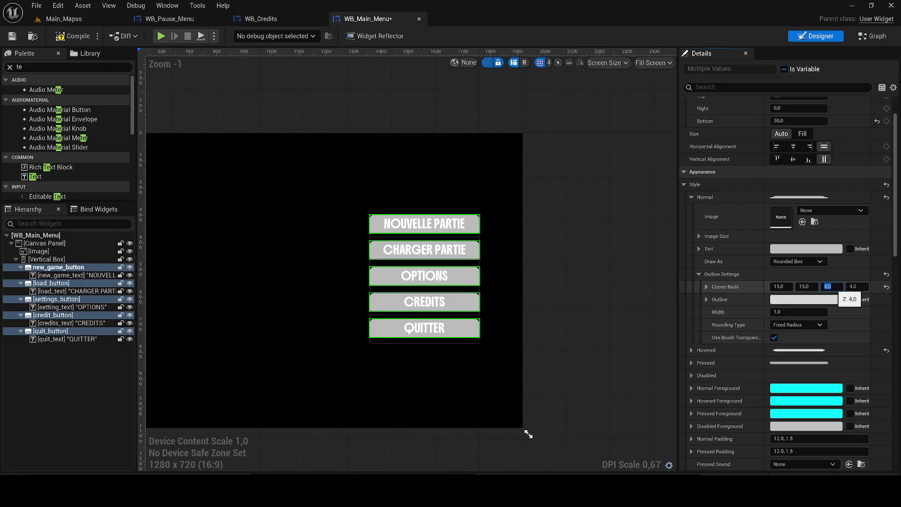
{"action": "type", "text": "15"}
{"action": "key", "text": "Return"}
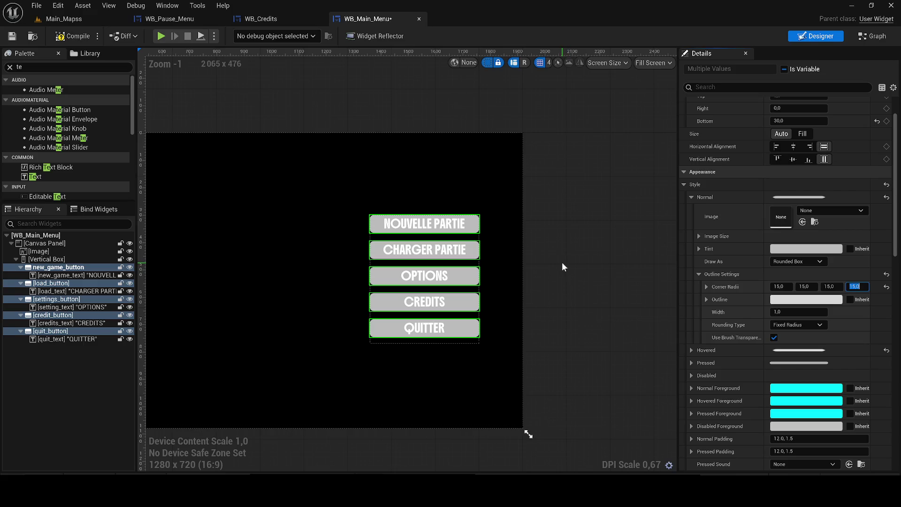
{"action": "scroll", "coordinate": [517, 255], "scroll_direction": "up", "scroll_amount": 2}
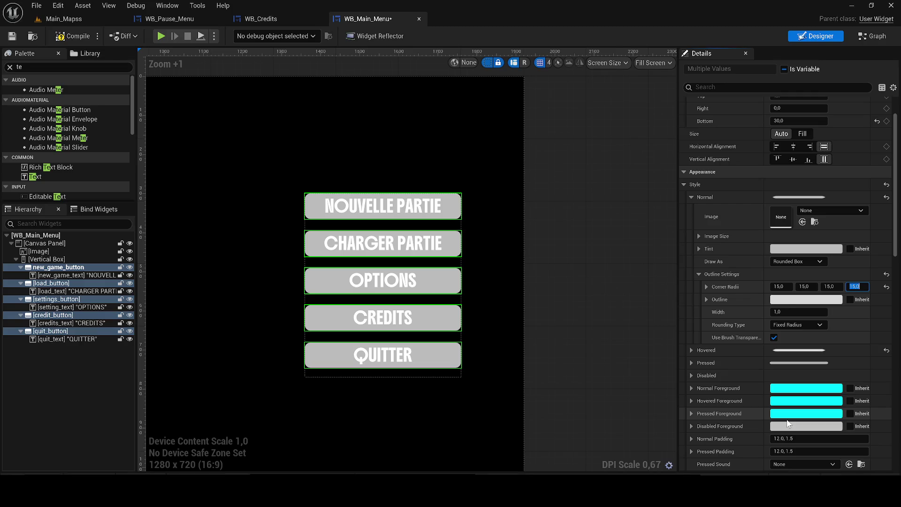
Step: Set the hovered tint to dark grey and the normal tint to white
{"action": "left_click", "coordinate": [691, 350]}
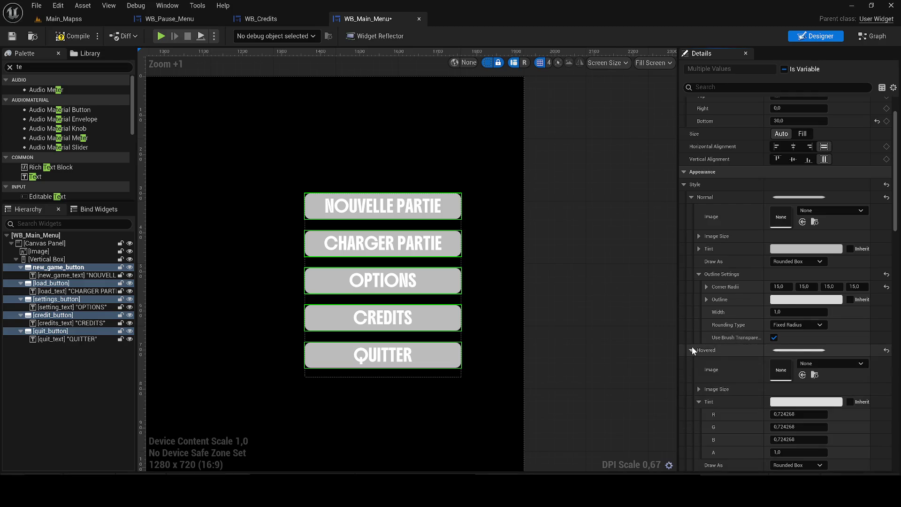
{"action": "left_click", "coordinate": [806, 402]}
{"action": "left_click", "coordinate": [717, 317]}
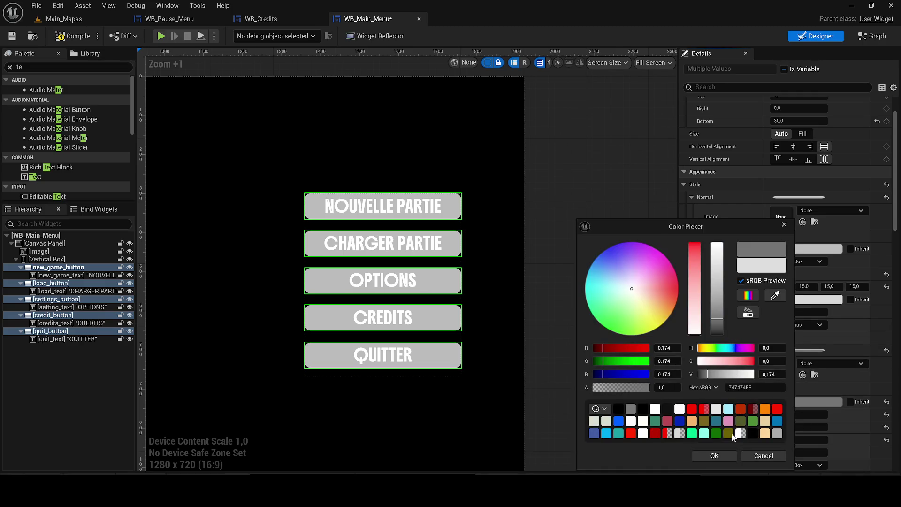
{"action": "left_click", "coordinate": [722, 455]}
{"action": "left_click", "coordinate": [783, 249]}
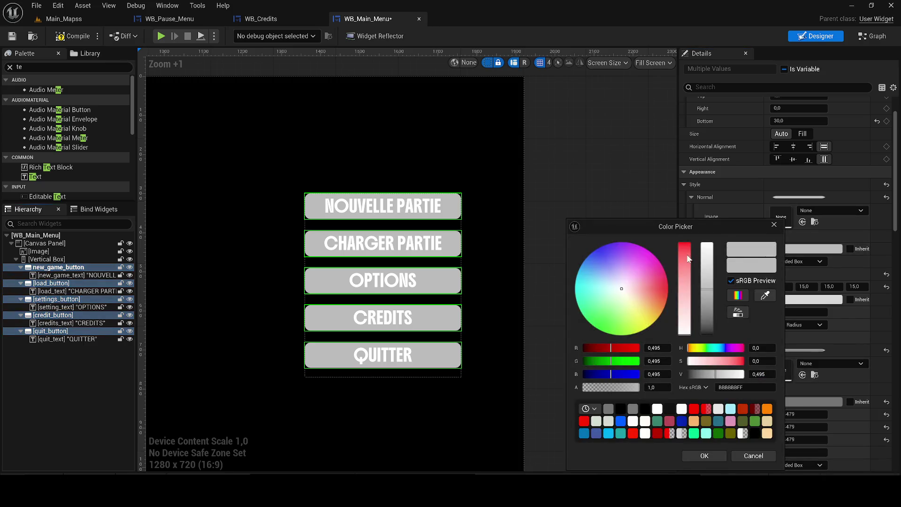
{"action": "left_click", "coordinate": [707, 238]}
{"action": "left_click", "coordinate": [707, 456]}
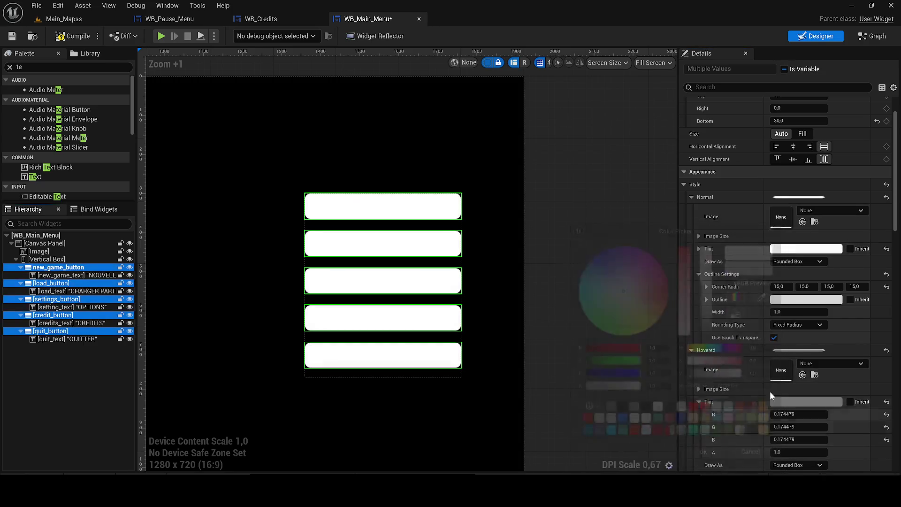
Step: Make the button label text black and bring the menu layout into view
{"action": "left_click", "coordinate": [699, 274]}
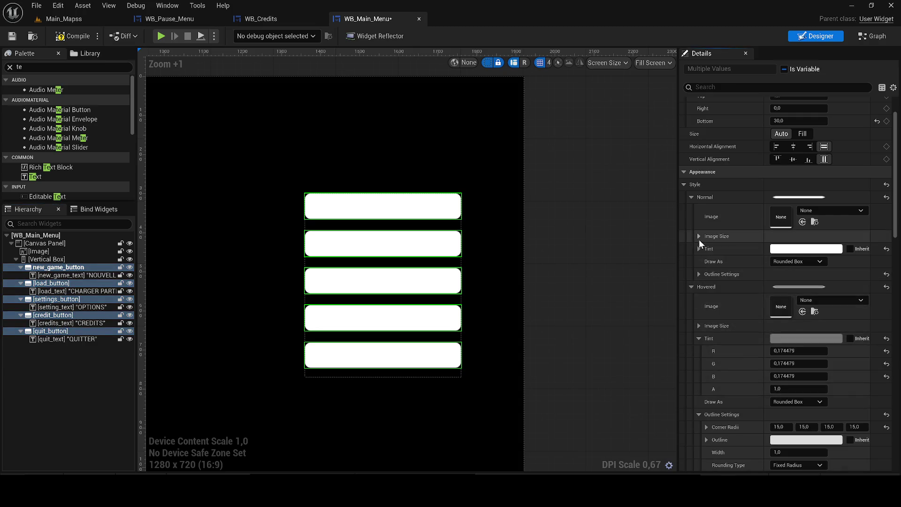
{"action": "left_click", "coordinate": [699, 338]}
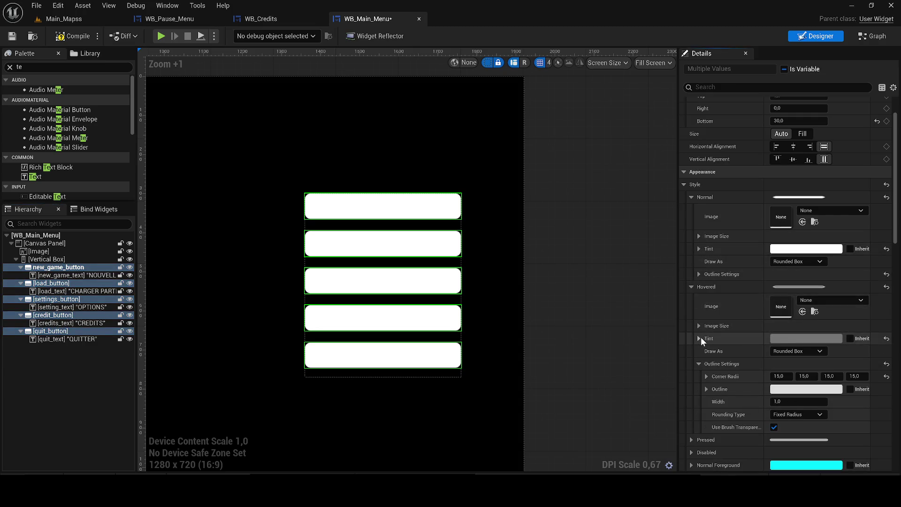
{"action": "left_click", "coordinate": [698, 363]}
{"action": "scroll", "coordinate": [708, 361], "scroll_direction": "down", "scroll_amount": 5}
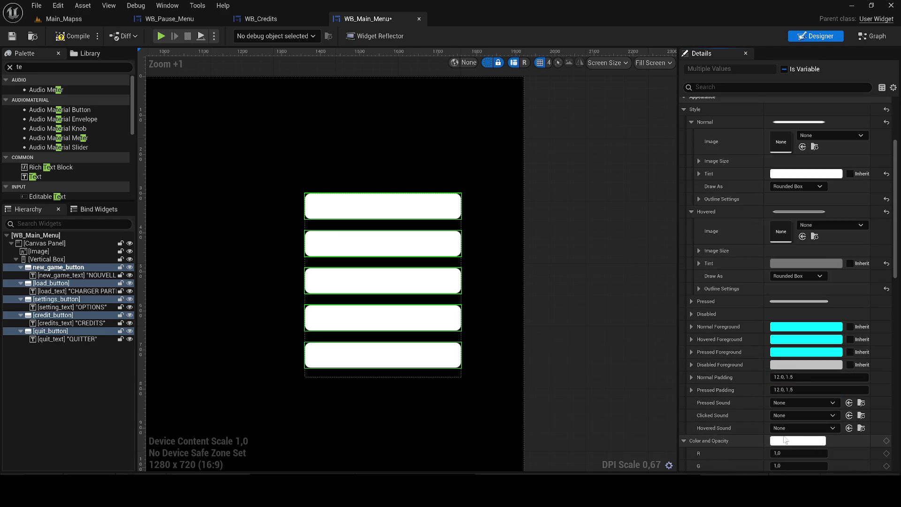
{"action": "left_click", "coordinate": [798, 440]}
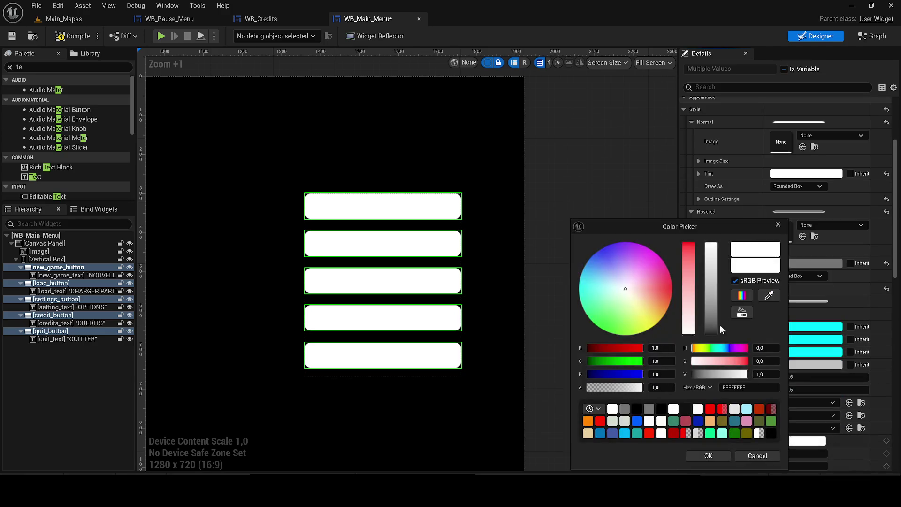
{"action": "left_click_drag", "start_coordinate": [713, 308], "coordinate": [709, 376]}
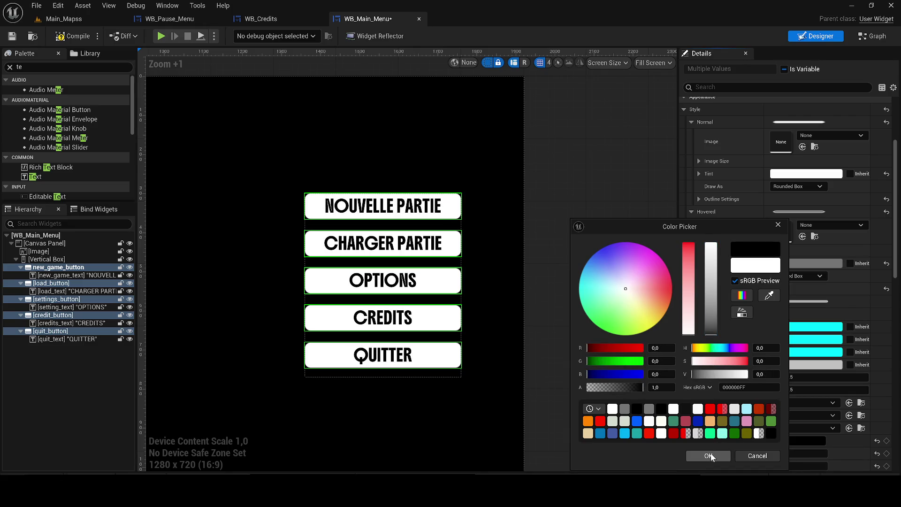
{"action": "left_click", "coordinate": [708, 455]}
{"action": "left_click", "coordinate": [647, 194]}
{"action": "scroll", "coordinate": [609, 207], "scroll_direction": "down", "scroll_amount": 4}
{"action": "left_click_drag", "start_coordinate": [648, 216], "coordinate": [678, 217]}
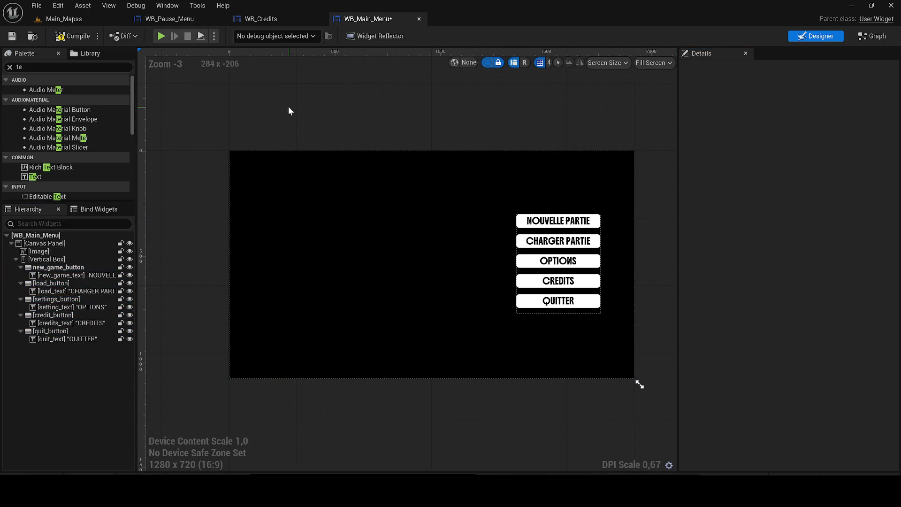
Step: Compile and save, delete the black background Image, recompile, and switch to Main_Mapss
{"action": "left_click", "coordinate": [73, 36]}
{"action": "left_click", "coordinate": [12, 36]}
{"action": "left_click", "coordinate": [290, 232]}
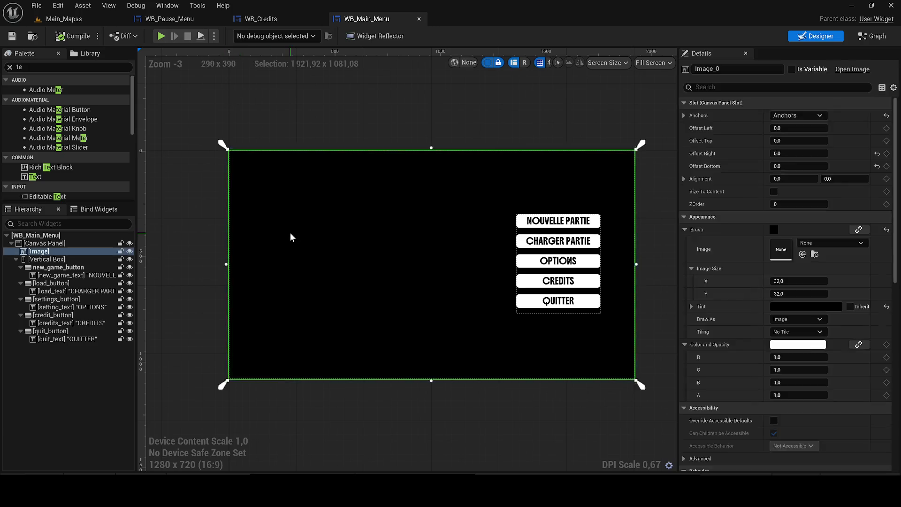
{"action": "key", "text": "Delete"}
{"action": "left_click", "coordinate": [79, 34]}
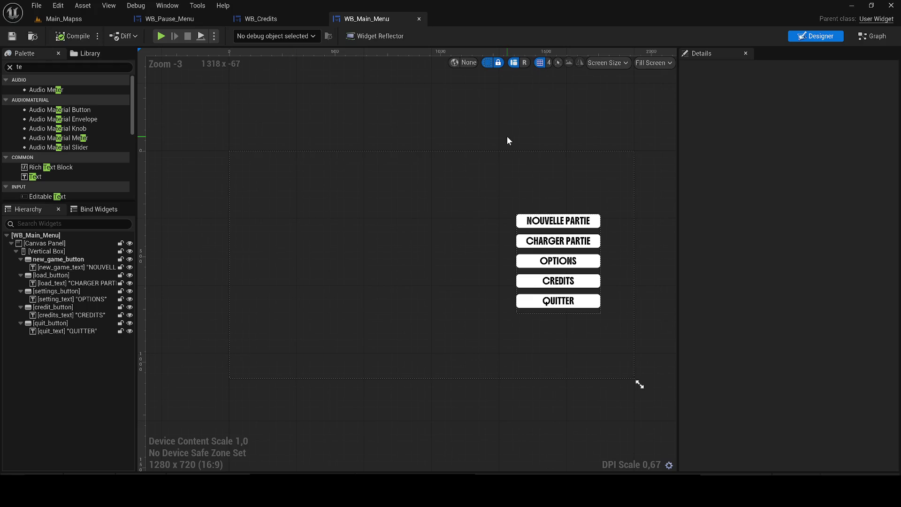
{"action": "left_click", "coordinate": [93, 20]}
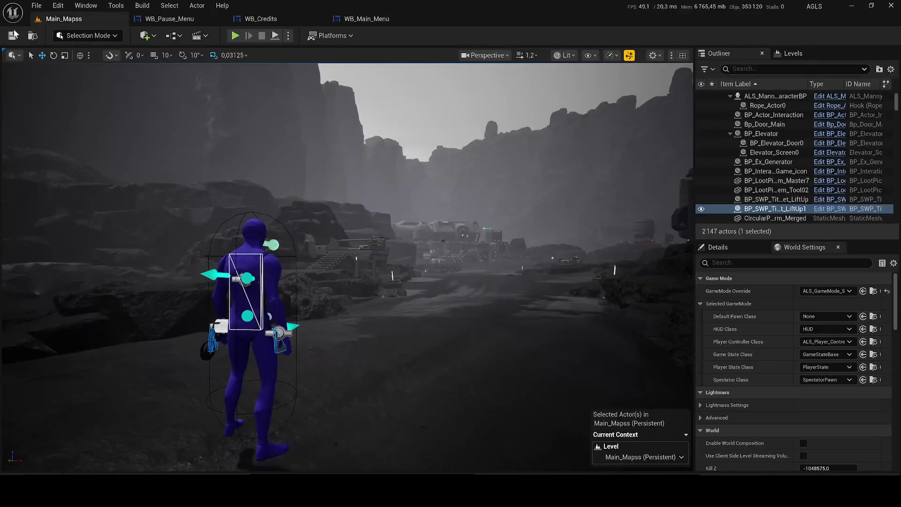
Step: Adjust the viewport camera and dismiss the system notifications panel
{"action": "left_click_drag", "start_coordinate": [526, 263], "coordinate": [580, 290]}
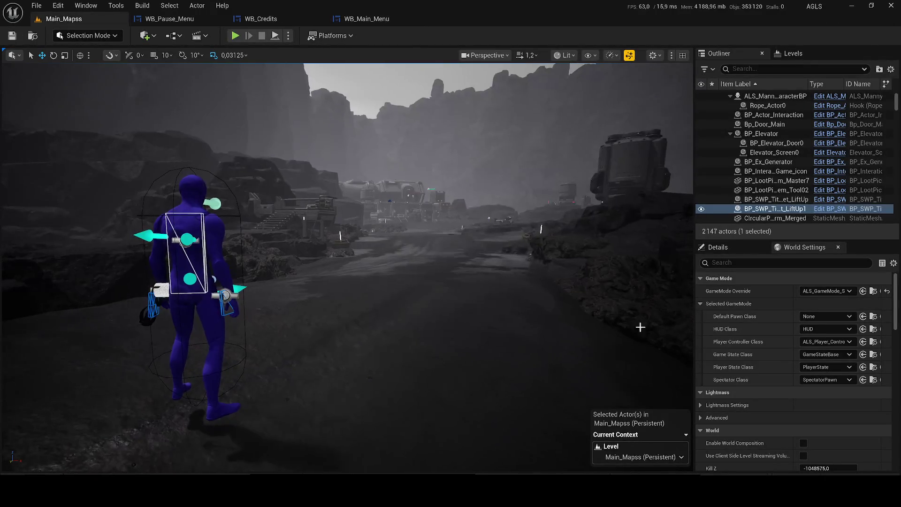
{"action": "left_click", "coordinate": [872, 491]}
{"action": "left_click", "coordinate": [892, 491]}
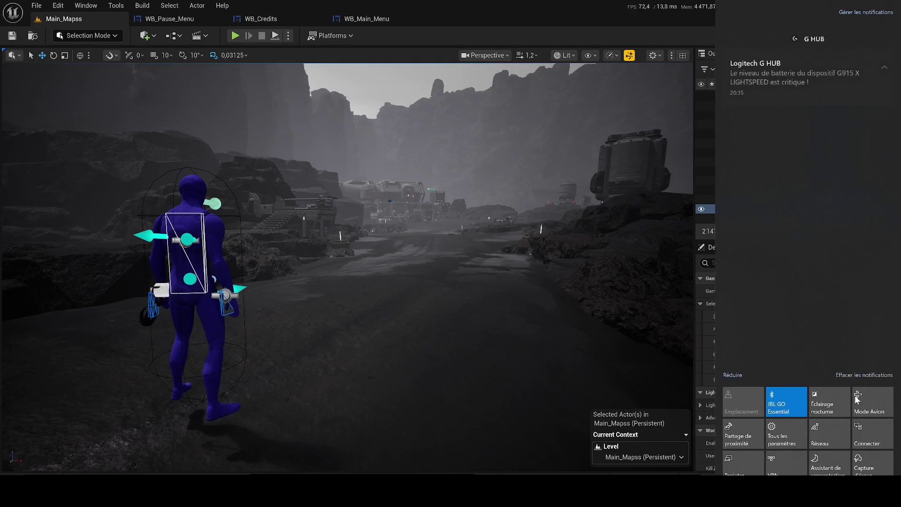
{"action": "left_click", "coordinate": [35, 463]}
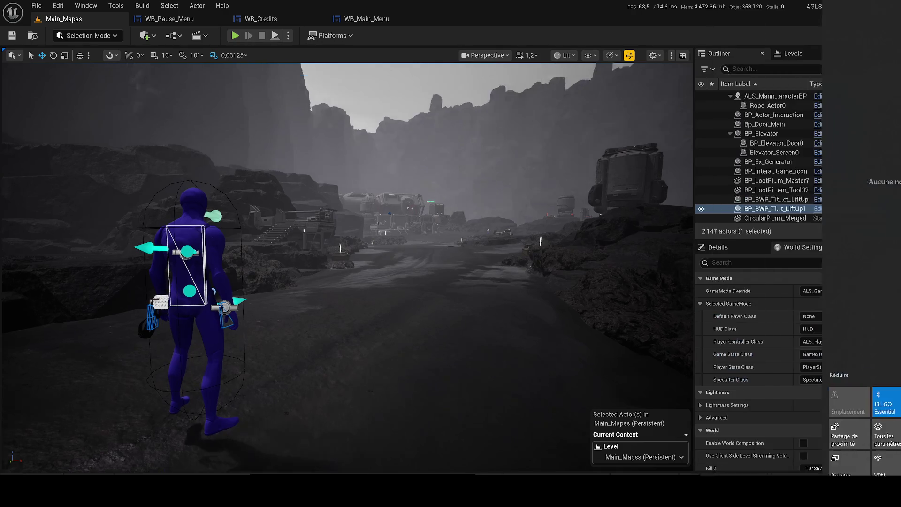
{"action": "mouse_move", "coordinate": [300, 141]}
{"action": "left_mouse_down"}
{"action": "mouse_move", "coordinate": [249, 185]}
{"action": "mouse_move", "coordinate": [102, 398]}
{"action": "left_mouse_up"}
Step: Search the content drawer for main_maps and show Main_Mapss in its Levels folder
{"action": "key", "text": "ctrl+space"}
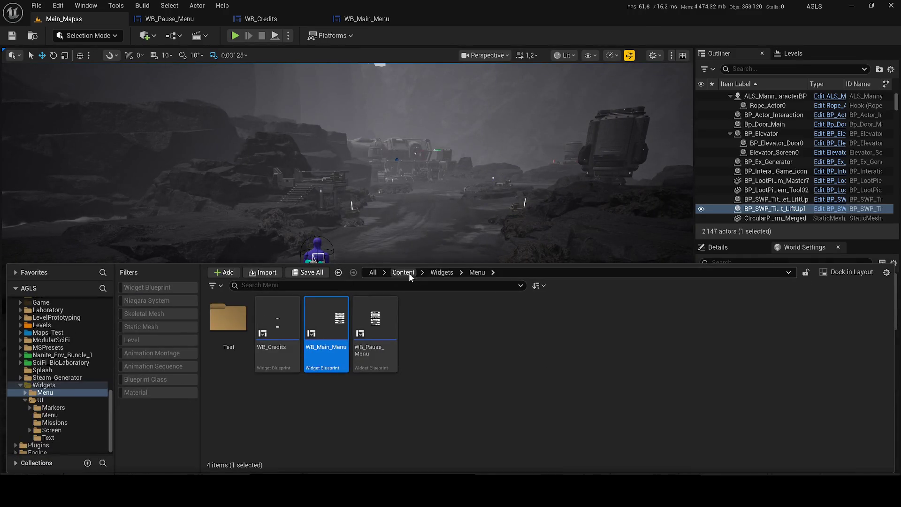
{"action": "left_click", "coordinate": [407, 273]}
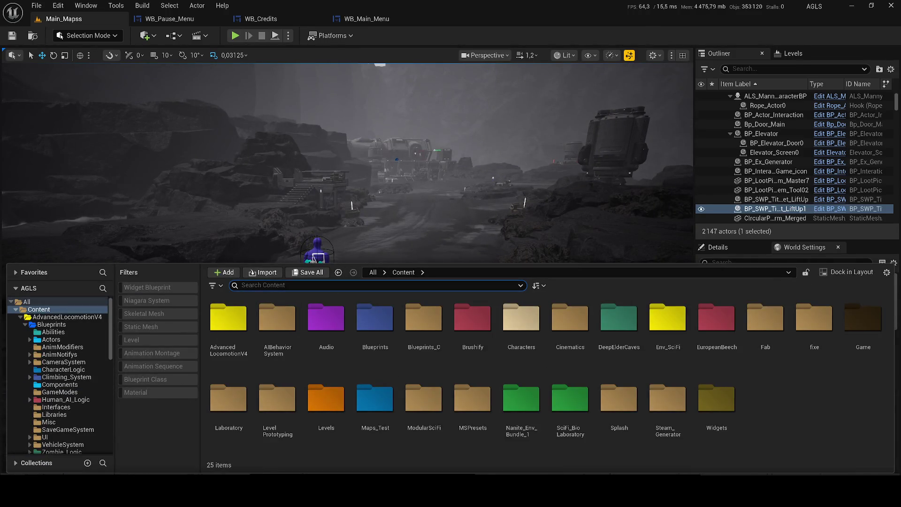
{"action": "type", "text": "main_maps"}
{"action": "right_click", "coordinate": [236, 336]}
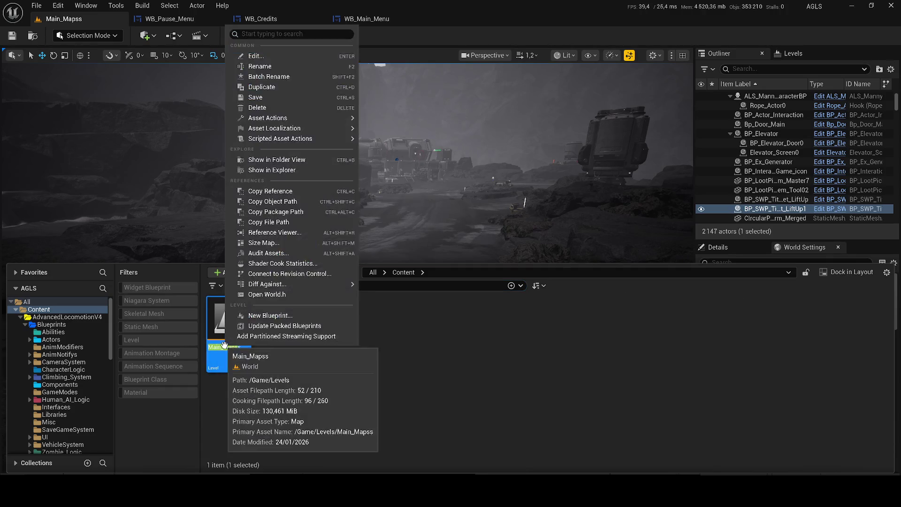
{"action": "left_click", "coordinate": [280, 167]}
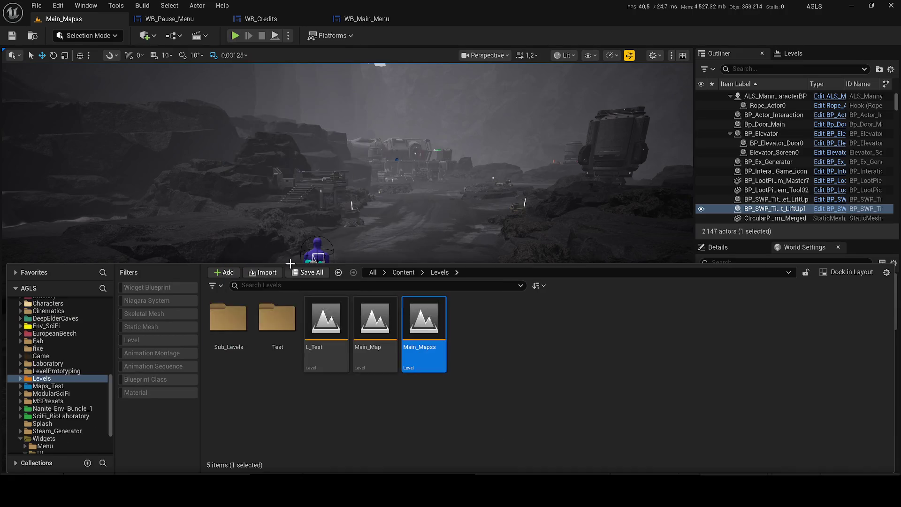
{"action": "left_click", "coordinate": [468, 396]}
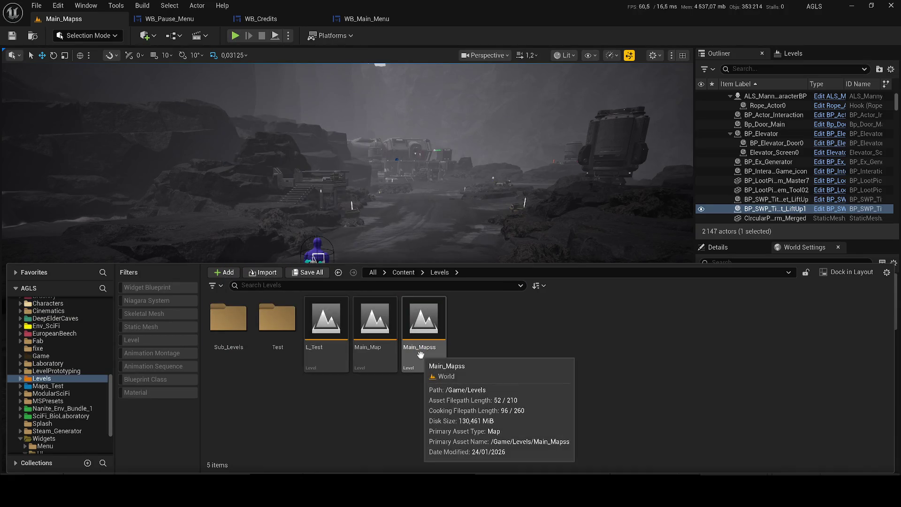
{"action": "right_click", "coordinate": [421, 226]}
Step: Fly the camera past the circular platform into the red-lit machinery interior
{"action": "key", "text": "w"}
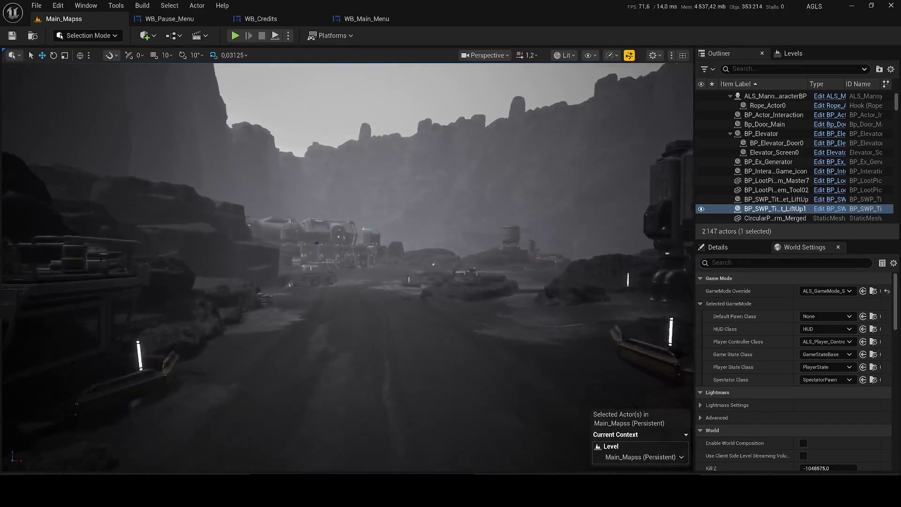
{"action": "scroll", "coordinate": [347, 267], "scroll_direction": "up", "scroll_amount": 1}
{"action": "key", "text": "s"}
{"action": "scroll", "coordinate": [347, 267], "scroll_direction": "down", "scroll_amount": 1}
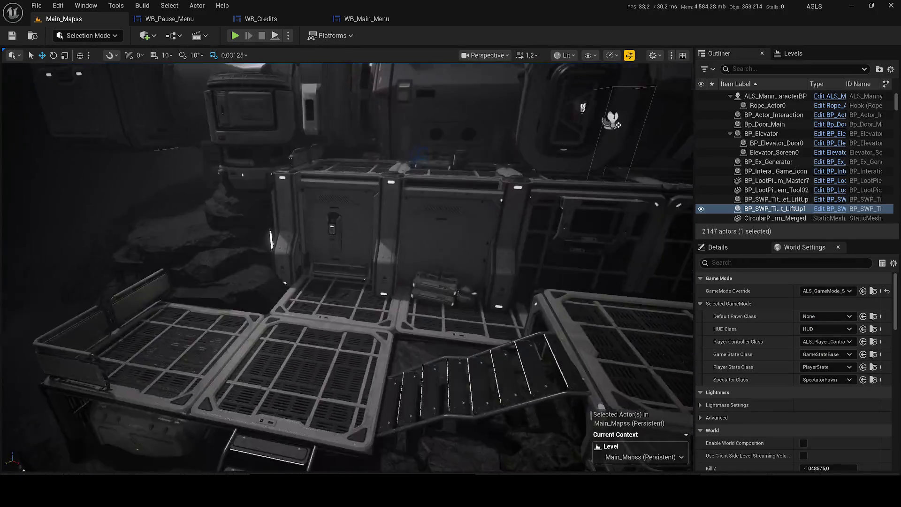
{"action": "key", "text": "w"}
{"action": "scroll", "coordinate": [347, 268], "scroll_direction": "up", "scroll_amount": 2}
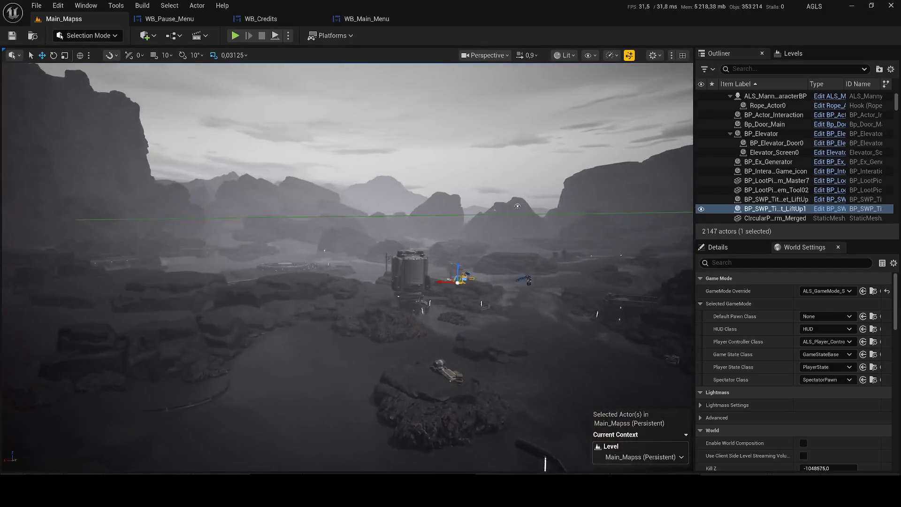
{"action": "key", "text": "w"}
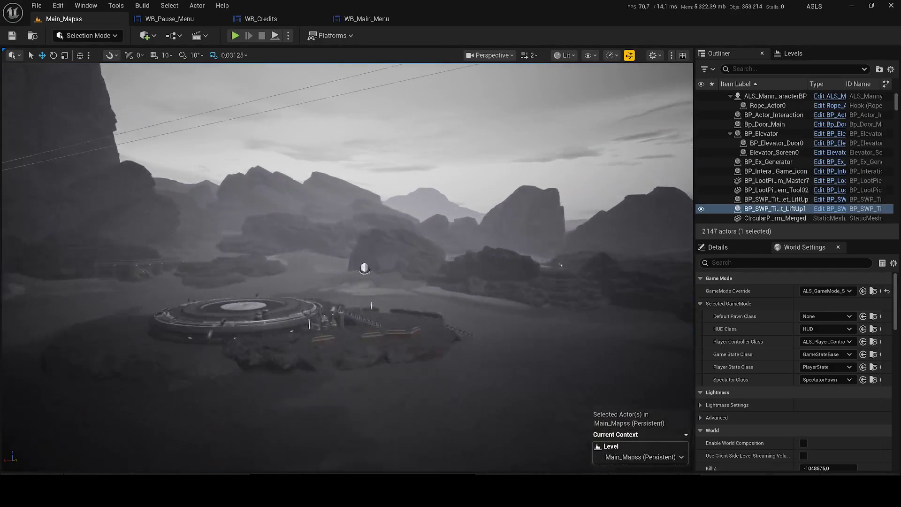
{"action": "scroll", "coordinate": [347, 268], "scroll_direction": "down", "scroll_amount": 2}
{"action": "key", "text": "w"}
{"action": "scroll", "coordinate": [347, 267], "scroll_direction": "up", "scroll_amount": 2}
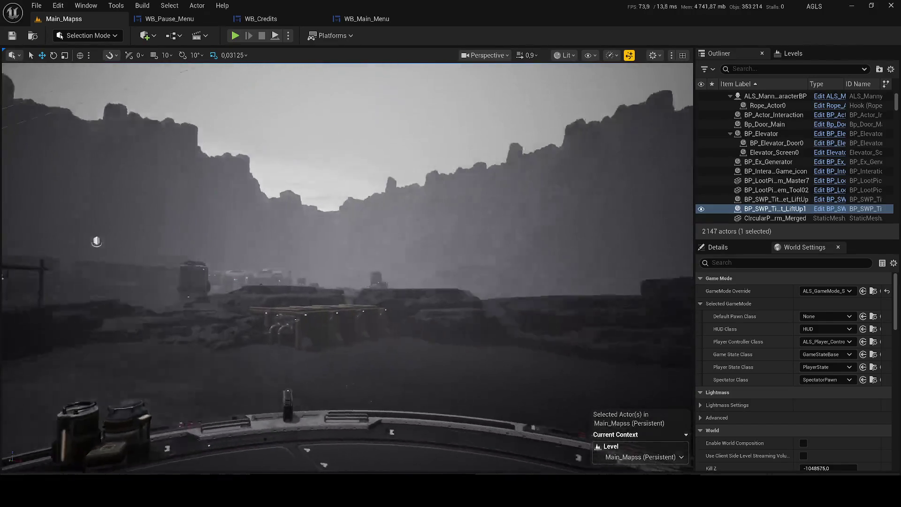
{"action": "key", "text": "w"}
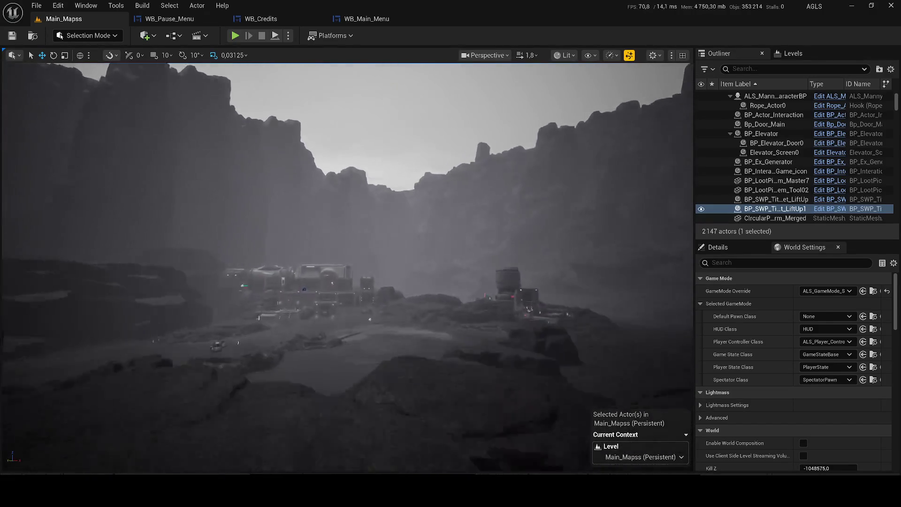
{"action": "scroll", "coordinate": [347, 268], "scroll_direction": "down", "scroll_amount": 2}
{"action": "key", "text": "w"}
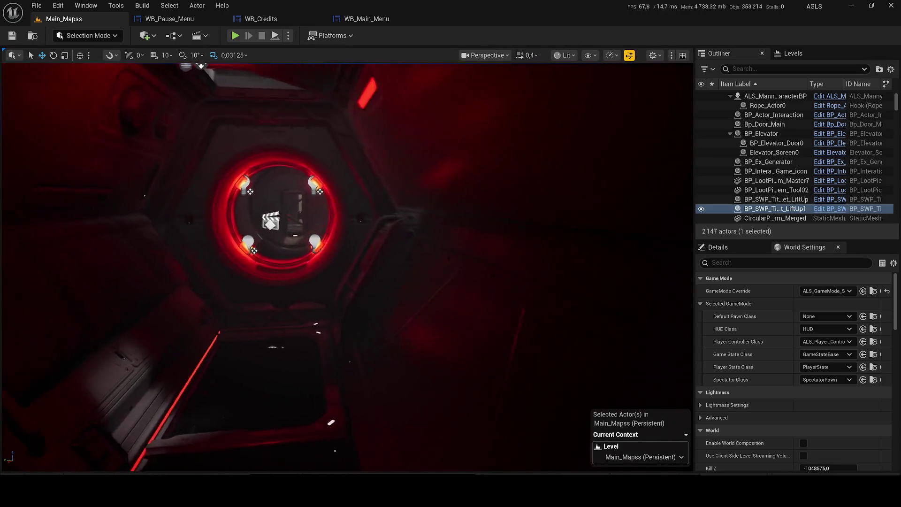
{"action": "scroll", "coordinate": [347, 268], "scroll_direction": "down", "scroll_amount": 2}
Step: Fly through the red ring to the outdoor scene, then select the Main_Mapss level asset
{"action": "key", "text": "s"}
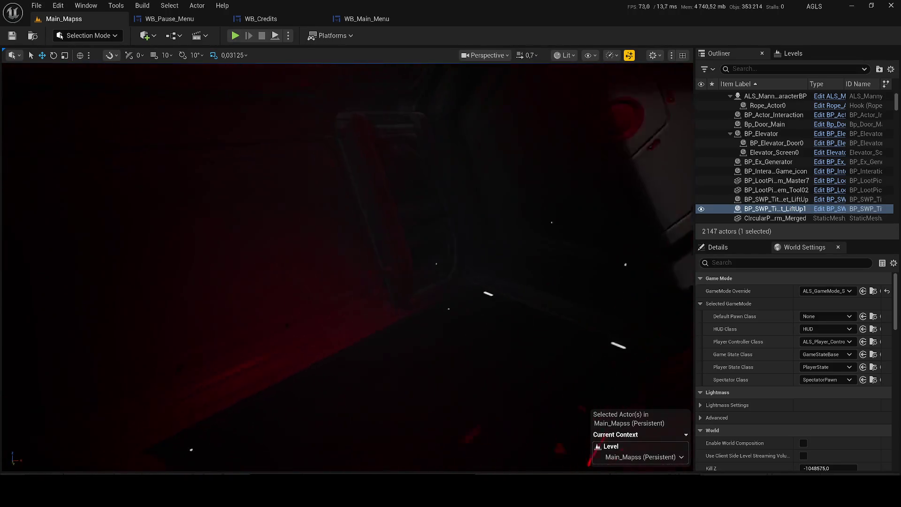
{"action": "scroll", "coordinate": [347, 267], "scroll_direction": "up", "scroll_amount": 2}
{"action": "key", "text": "w"}
{"action": "scroll", "coordinate": [347, 267], "scroll_direction": "down", "scroll_amount": 1}
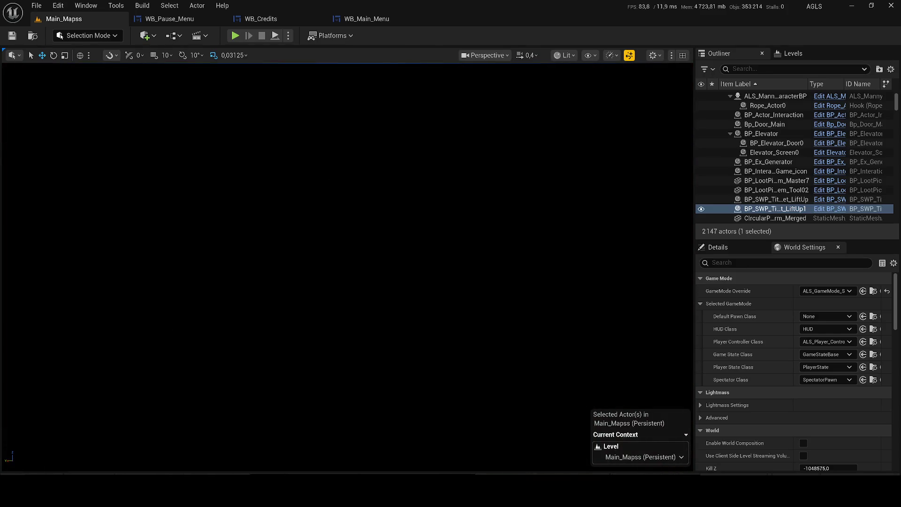
{"action": "key", "text": "s"}
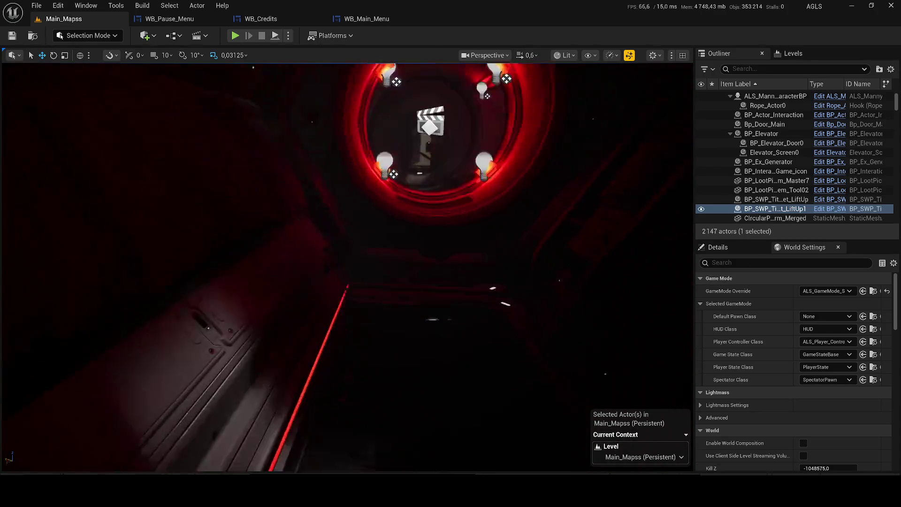
{"action": "key", "text": "w"}
{"action": "scroll", "coordinate": [347, 268], "scroll_direction": "down", "scroll_amount": 3}
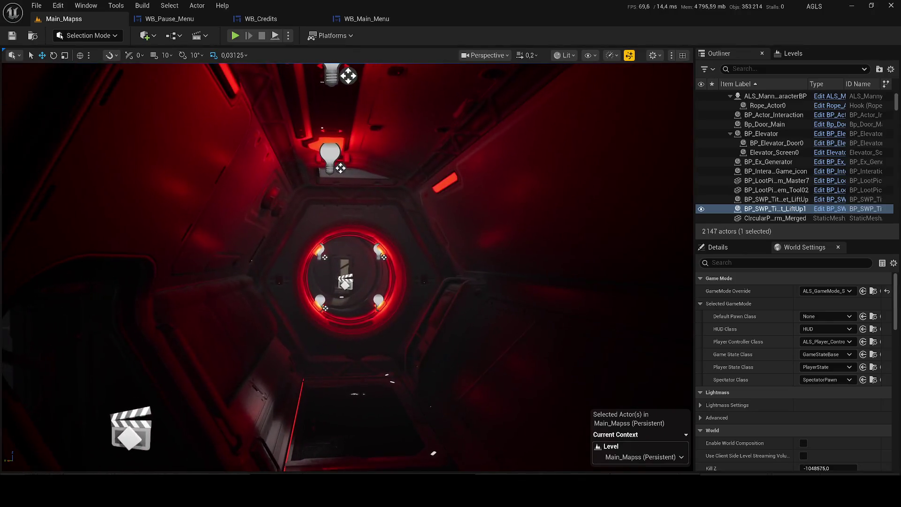
{"action": "scroll", "coordinate": [347, 268], "scroll_direction": "up", "scroll_amount": 5}
{"action": "key", "text": "w"}
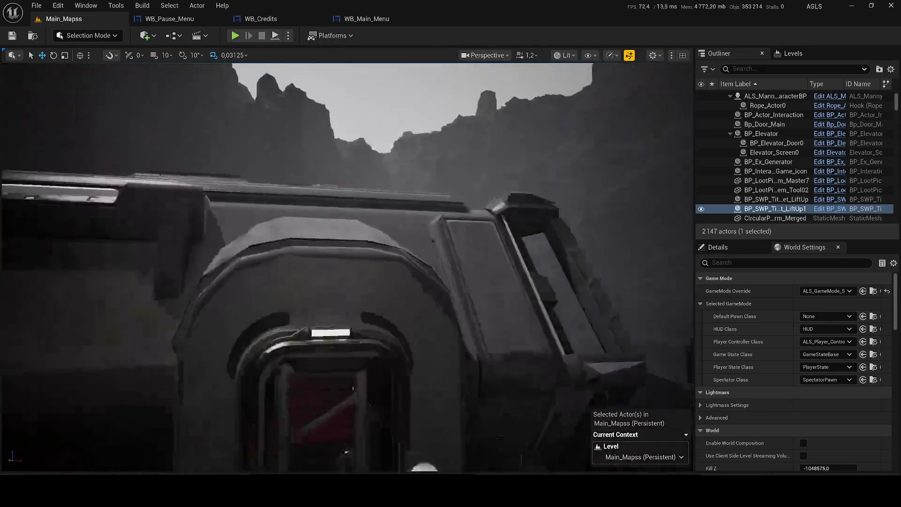
{"action": "key", "text": "e"}
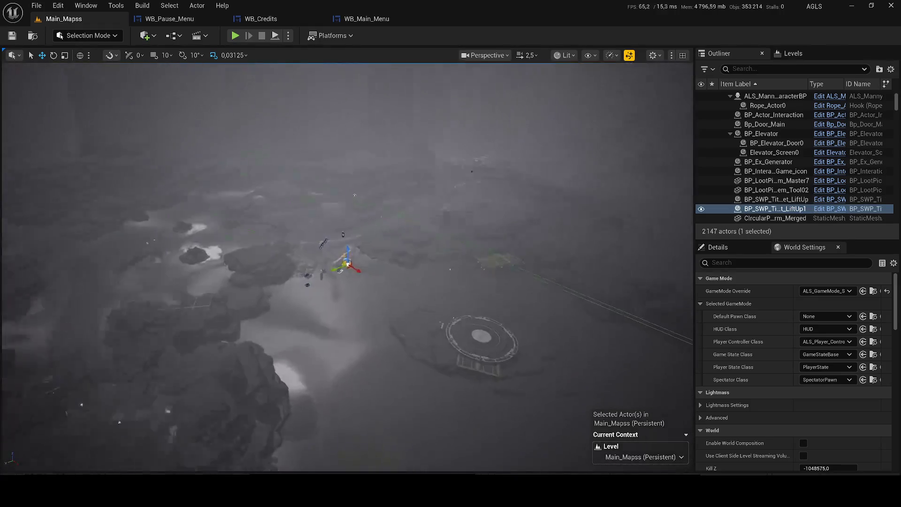
{"action": "key", "text": "q"}
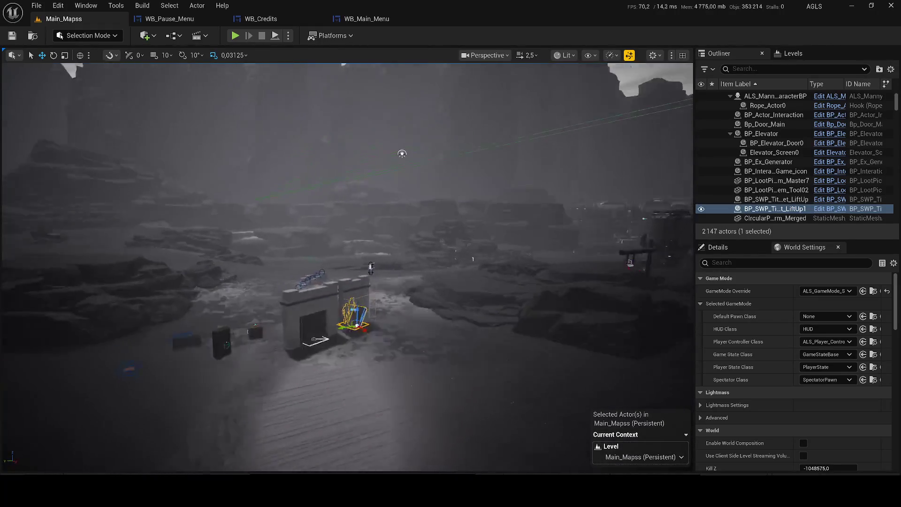
{"action": "key", "text": "w"}
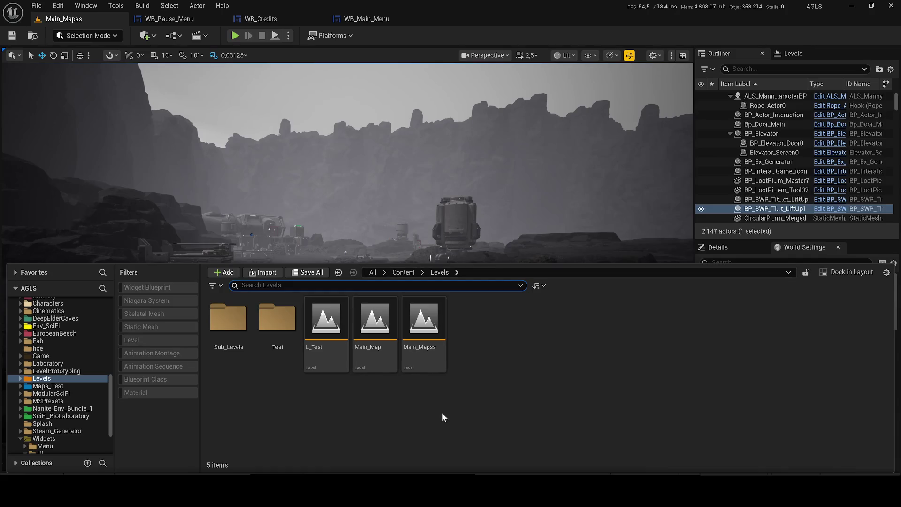
{"action": "left_click", "coordinate": [424, 350]}
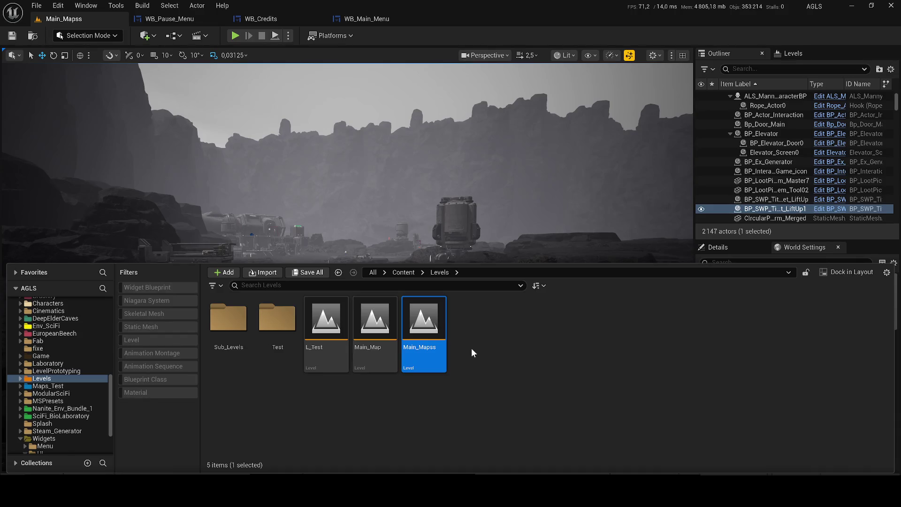
Step: Duplicate the Main_Mapss level and name the copy Menu_Maps
{"action": "key", "text": "ctrl+c"}
{"action": "key", "text": "ctrl+v"}
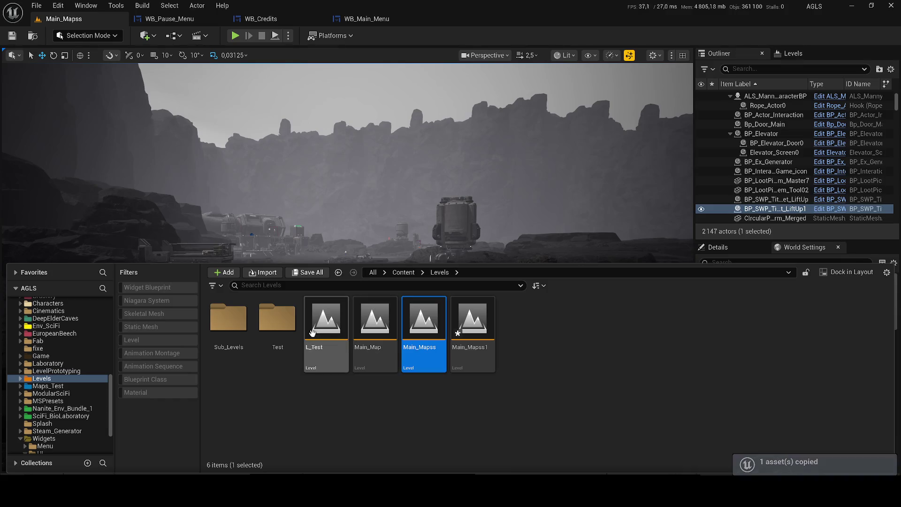
{"action": "key", "text": "F2"}
{"action": "type", "text": "M"}
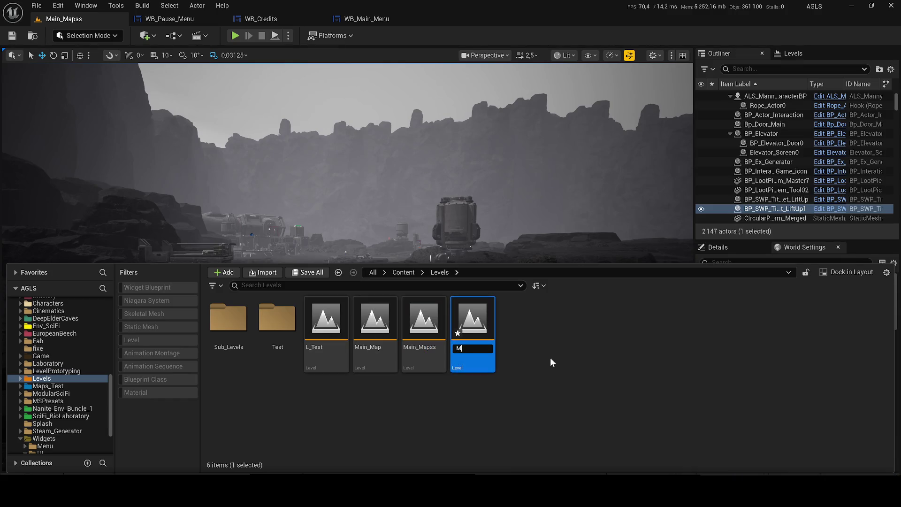
{"action": "type", "text": "enu_Map"}
{"action": "type", "text": "s"}
{"action": "key", "text": "Return"}
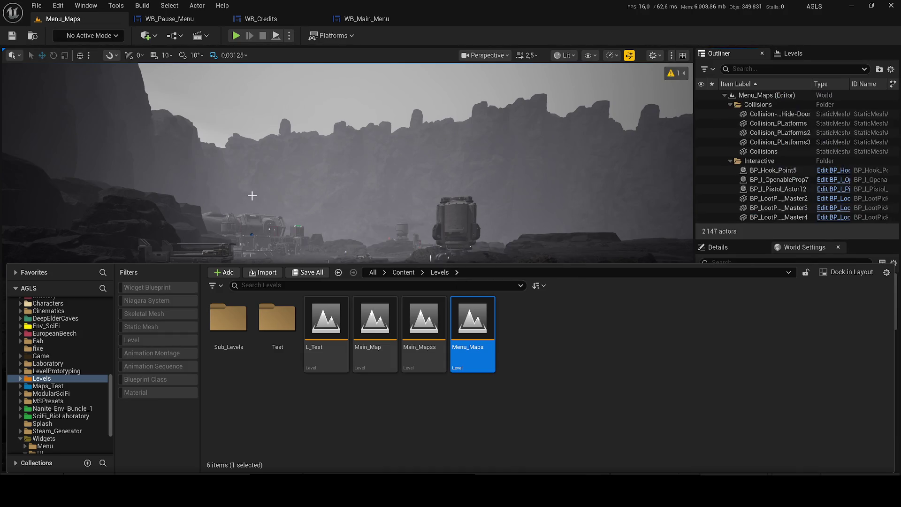
{"action": "scroll", "coordinate": [252, 196], "scroll_direction": "up", "scroll_amount": 5}
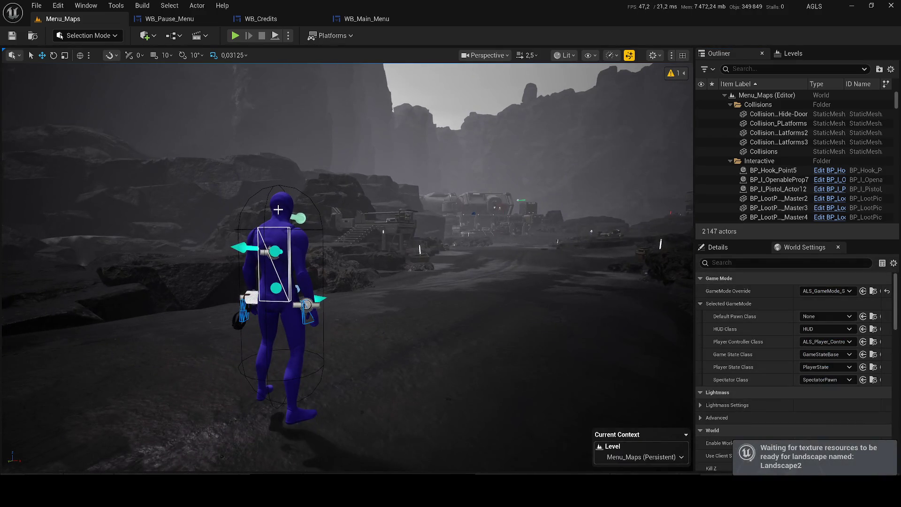
Step: Delete the player character and the five lighting actors from DirectionalLight through SkyLight
{"action": "left_click", "coordinate": [303, 210]}
{"action": "key", "text": "Delete"}
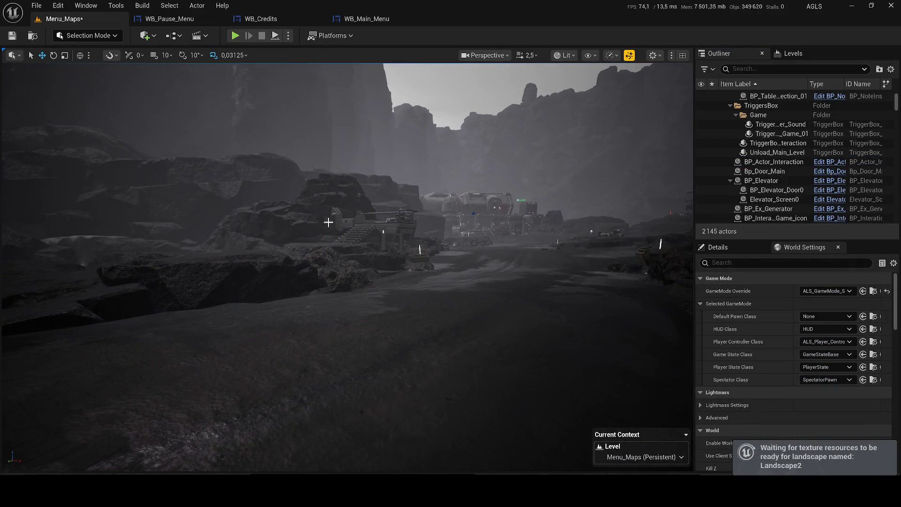
{"action": "scroll", "coordinate": [328, 218], "scroll_direction": "down", "scroll_amount": 5}
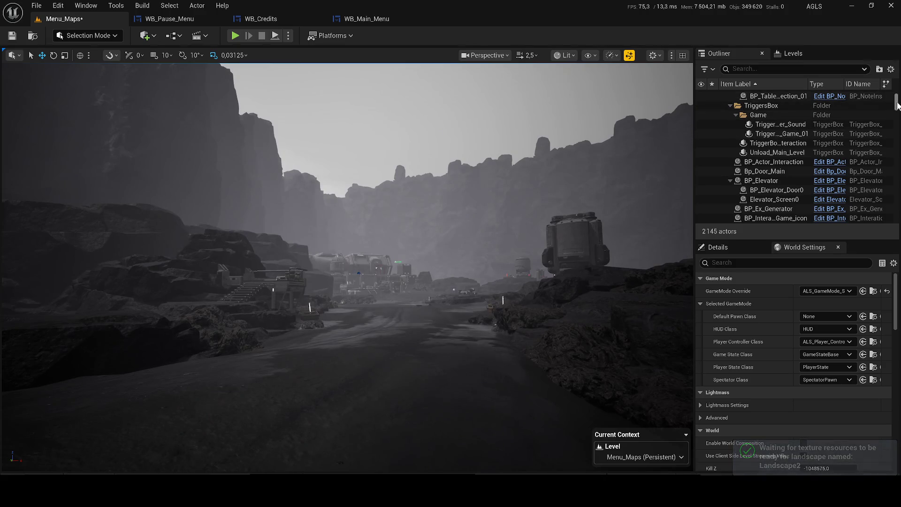
{"action": "scroll", "coordinate": [760, 103], "scroll_direction": "up", "scroll_amount": 10}
{"action": "left_click", "coordinate": [729, 105]}
{"action": "left_click", "coordinate": [729, 114]}
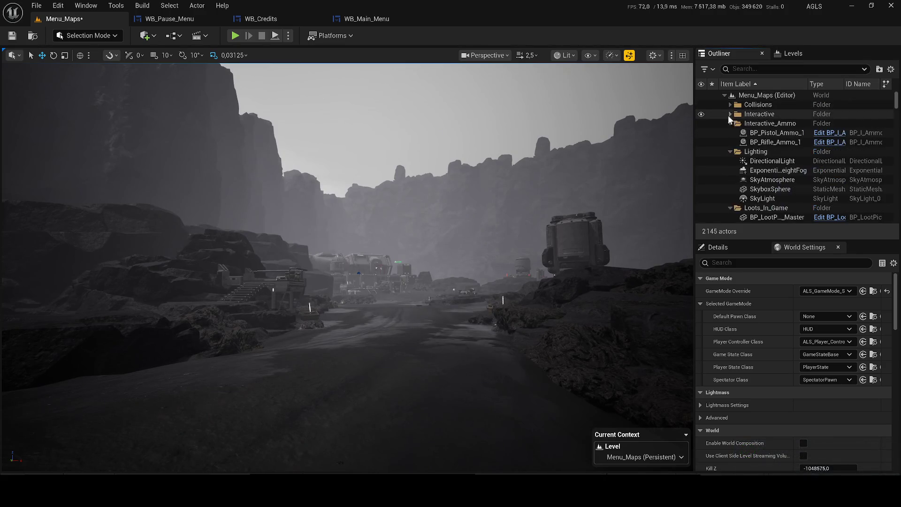
{"action": "left_click", "coordinate": [729, 123]}
{"action": "left_click", "coordinate": [701, 133]}
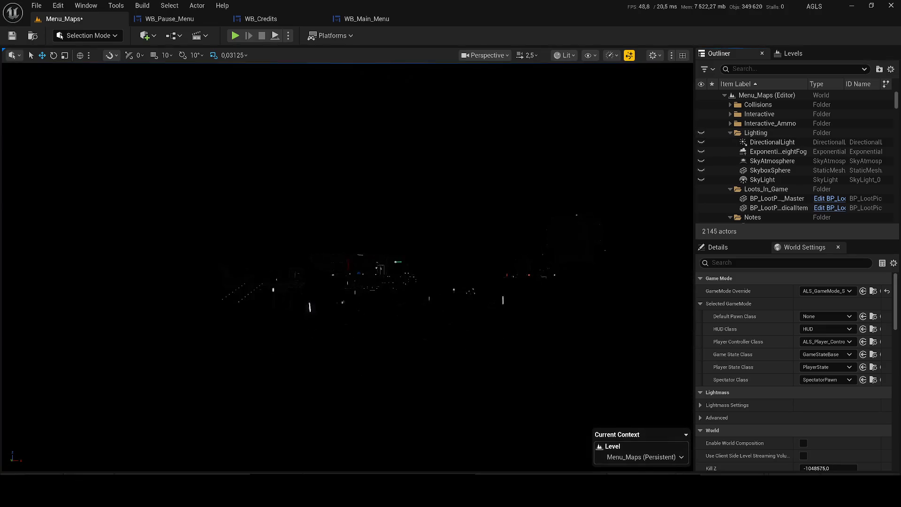
{"action": "scroll", "coordinate": [347, 268], "scroll_direction": "down", "scroll_amount": 2}
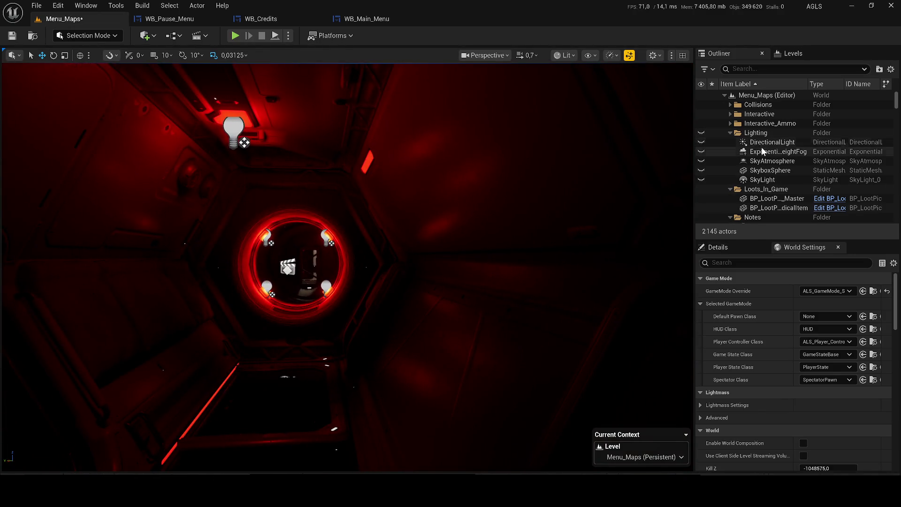
{"action": "left_click", "coordinate": [760, 142]}
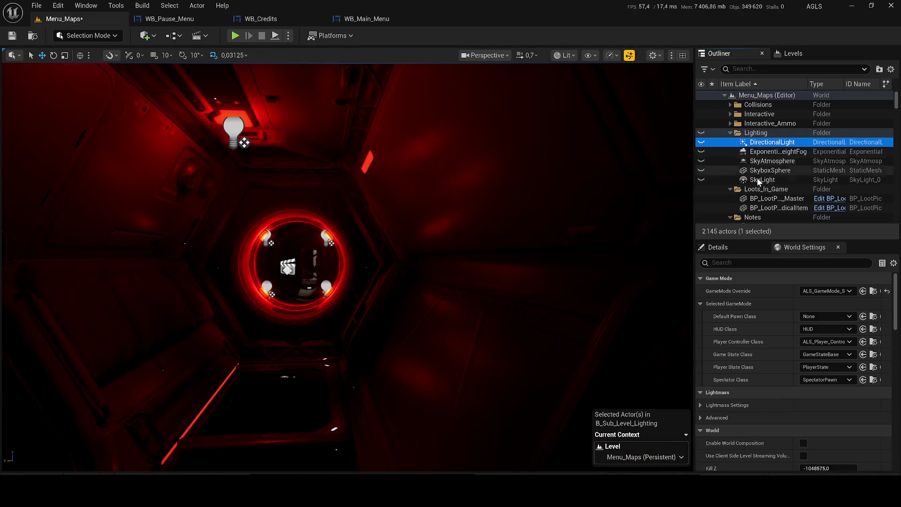
{"action": "left_click", "coordinate": [764, 180], "text": "shift"}
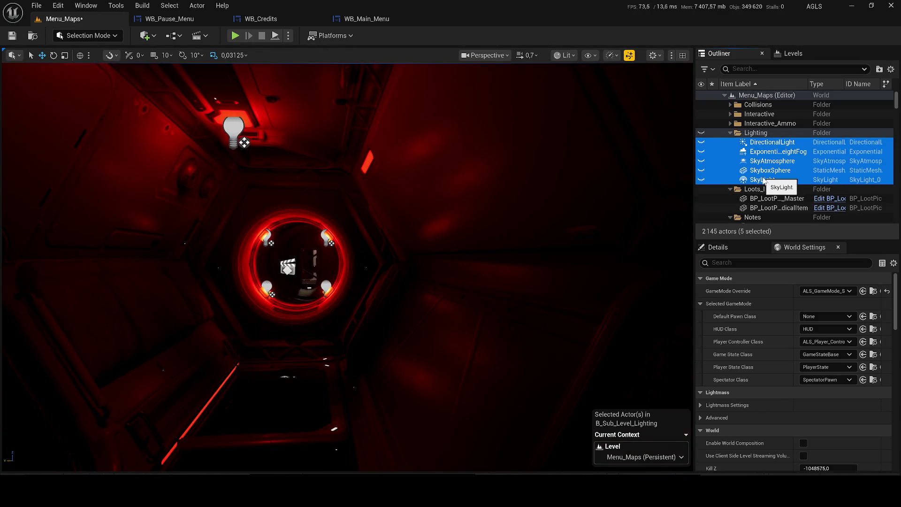
{"action": "key", "text": "Delete"}
Step: Group the Notes, TriggersBox and BP_Actor_Interaction items into a new 'Game' folder
{"action": "left_click", "coordinate": [730, 142]}
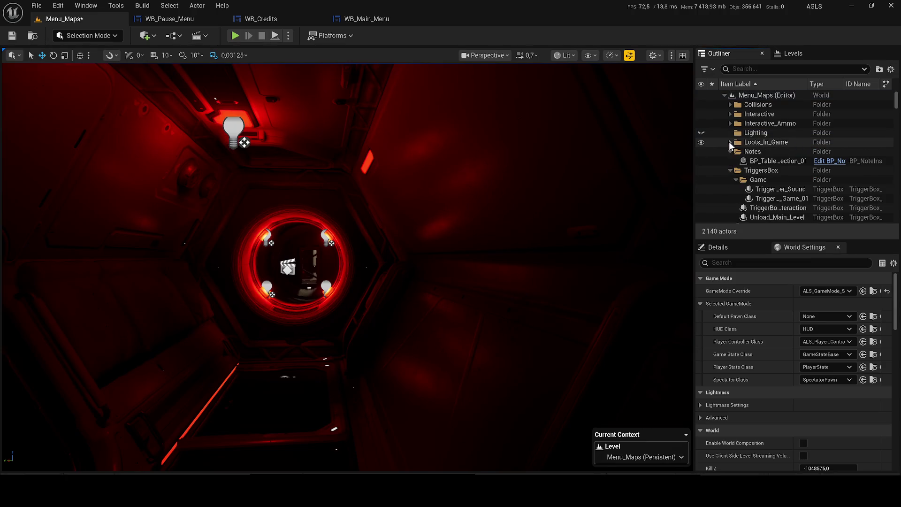
{"action": "left_click", "coordinate": [730, 170]}
{"action": "left_click", "coordinate": [730, 151]}
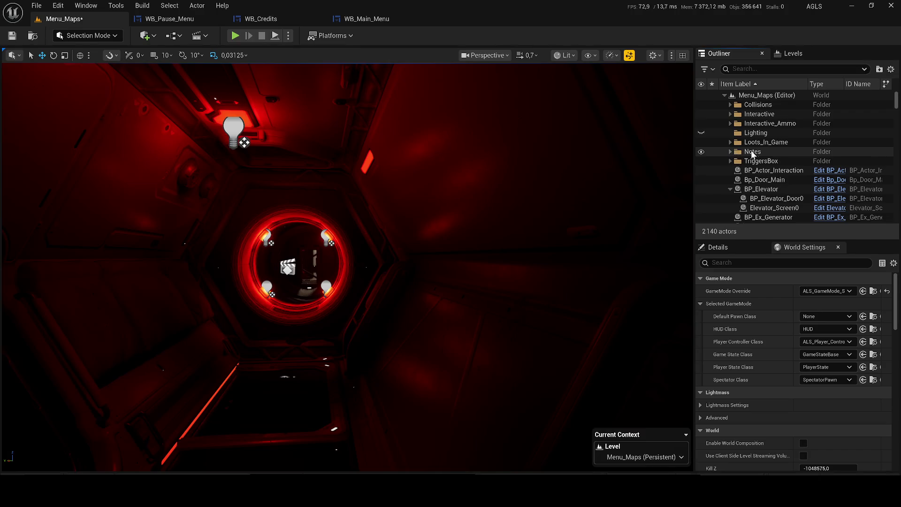
{"action": "left_click", "coordinate": [752, 152]}
{"action": "left_click", "coordinate": [761, 160], "text": "shift"}
{"action": "left_click", "coordinate": [757, 201], "text": "shift"}
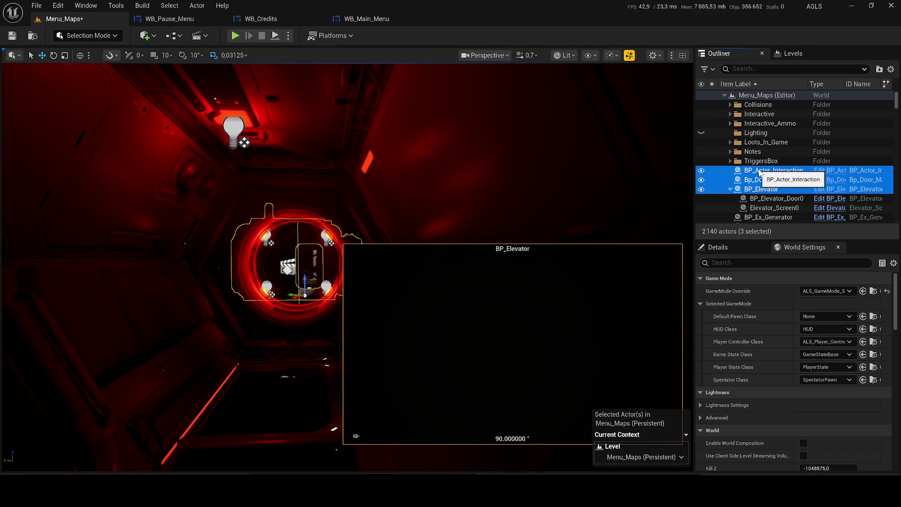
{"action": "left_click", "coordinate": [757, 171]}
{"action": "left_click", "coordinate": [760, 160], "text": "shift"}
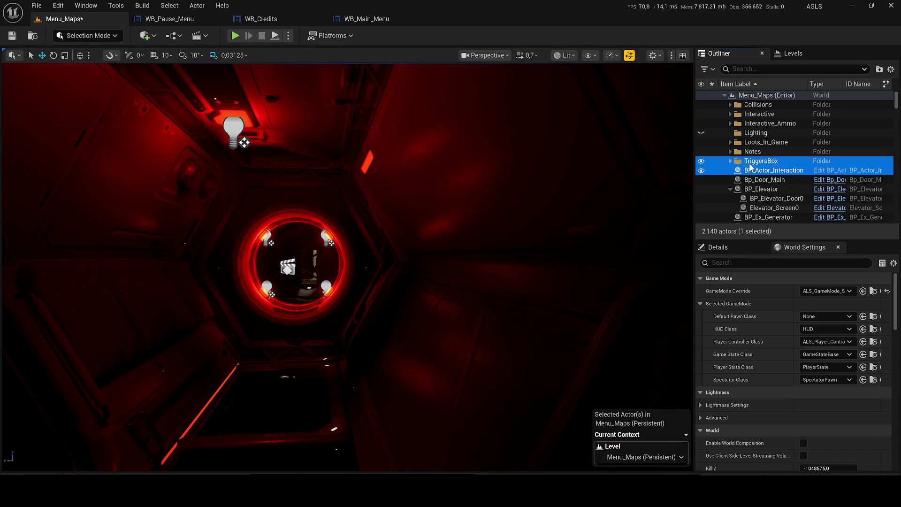
{"action": "type", "text": "Game"}
{"action": "key", "text": "Return"}
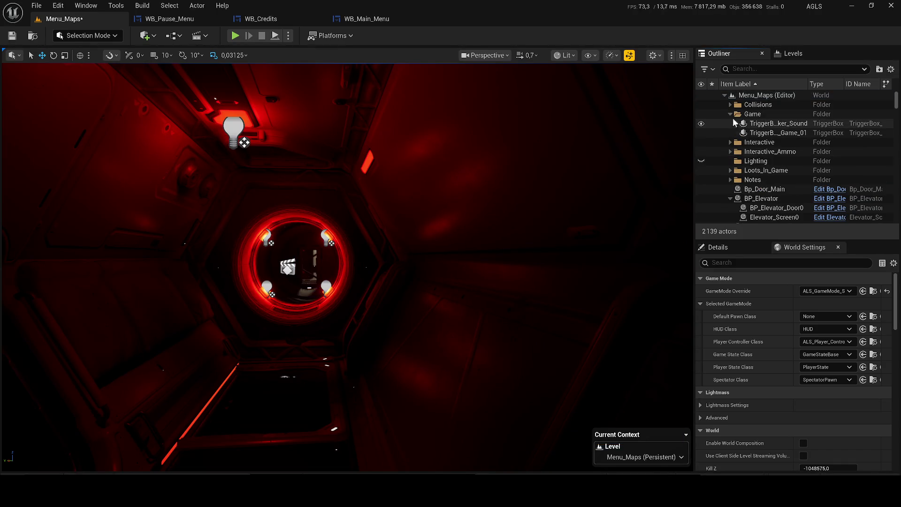
Step: Delete the Interactive-to-Notes folders, then the Game and Collisions folders, keeping their actors
{"action": "left_click", "coordinate": [746, 124]}
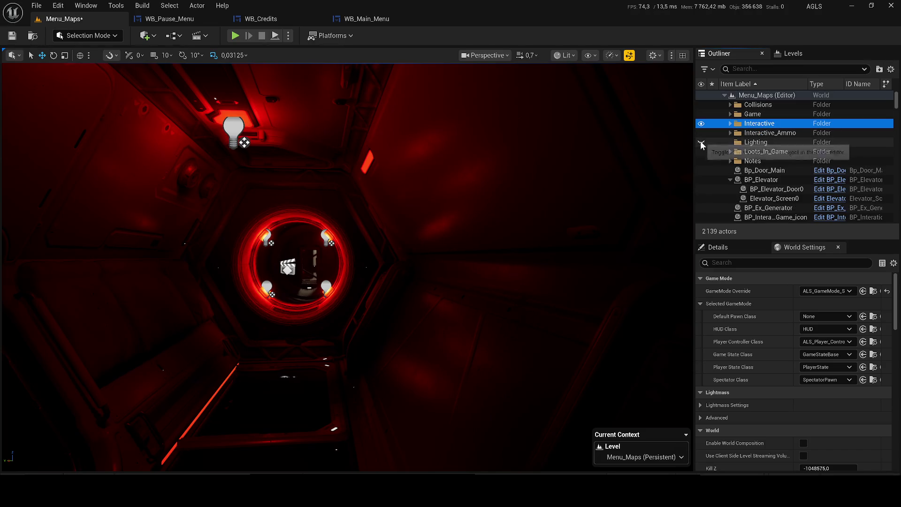
{"action": "left_click", "coordinate": [760, 162], "text": "shift"}
{"action": "key", "text": "Delete"}
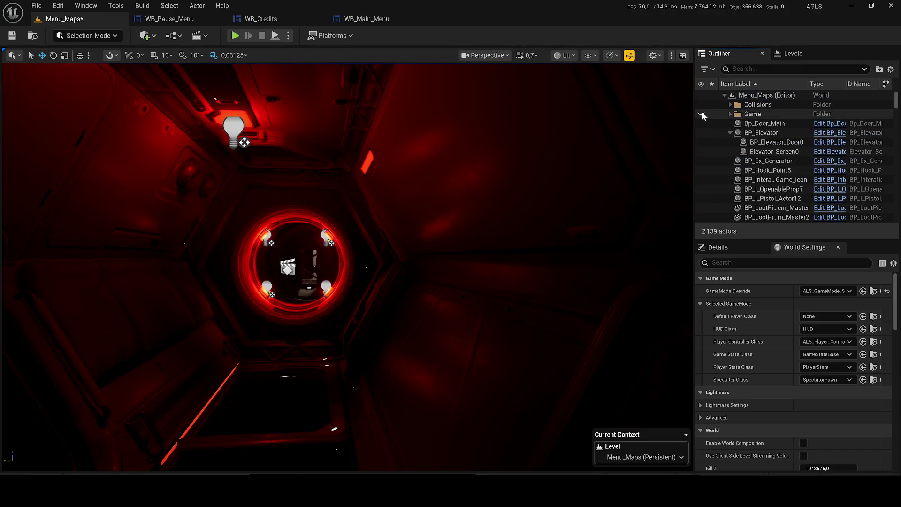
{"action": "left_click", "coordinate": [731, 114]}
{"action": "left_click", "coordinate": [734, 114]}
{"action": "key", "text": "Delete"}
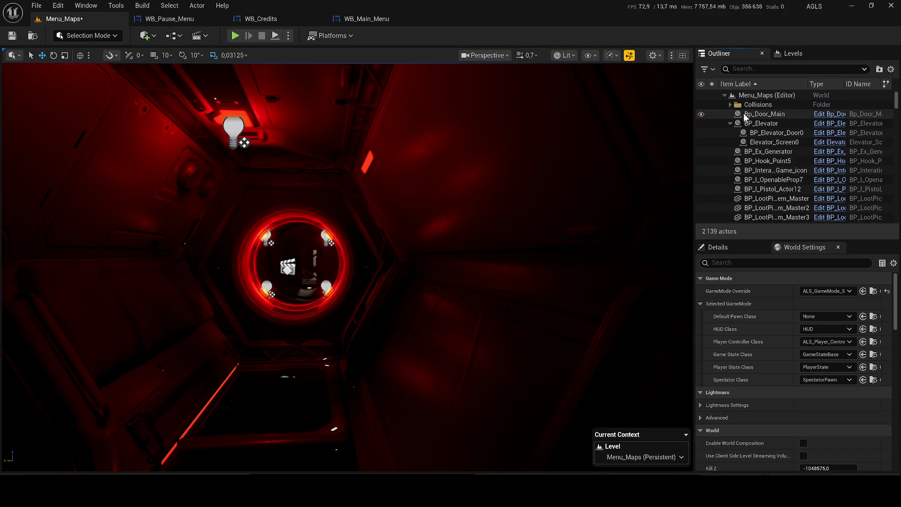
{"action": "left_click", "coordinate": [751, 104]}
{"action": "left_click", "coordinate": [730, 105]}
{"action": "key", "text": "Delete"}
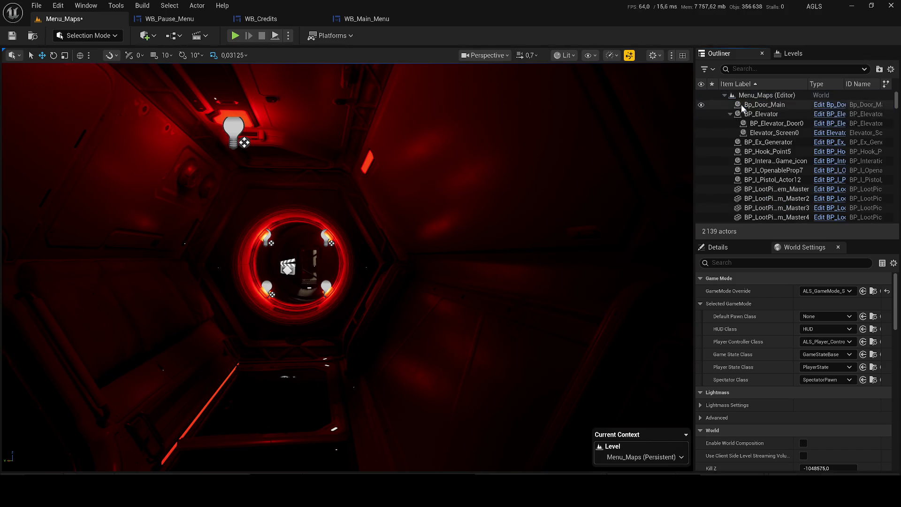
Step: Fly the view forward toward the ring doorway and save Menu_Maps, confirming Save Selected
{"action": "key", "text": "w"}
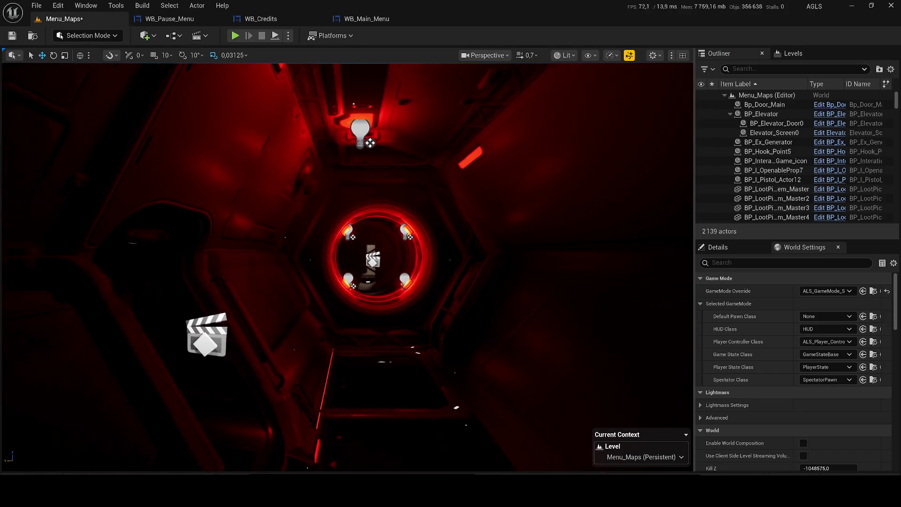
{"action": "scroll", "coordinate": [348, 268], "scroll_direction": "down", "scroll_amount": 2}
{"action": "key", "text": "ctrl+s"}
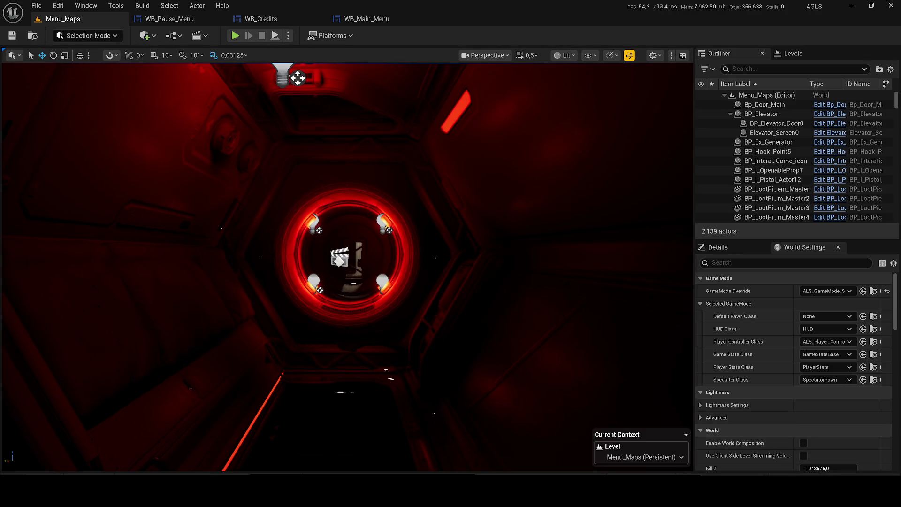
{"action": "key", "text": "ctrl+shift+s"}
{"action": "left_click", "coordinate": [534, 357]}
{"action": "left_click", "coordinate": [145, 36]}
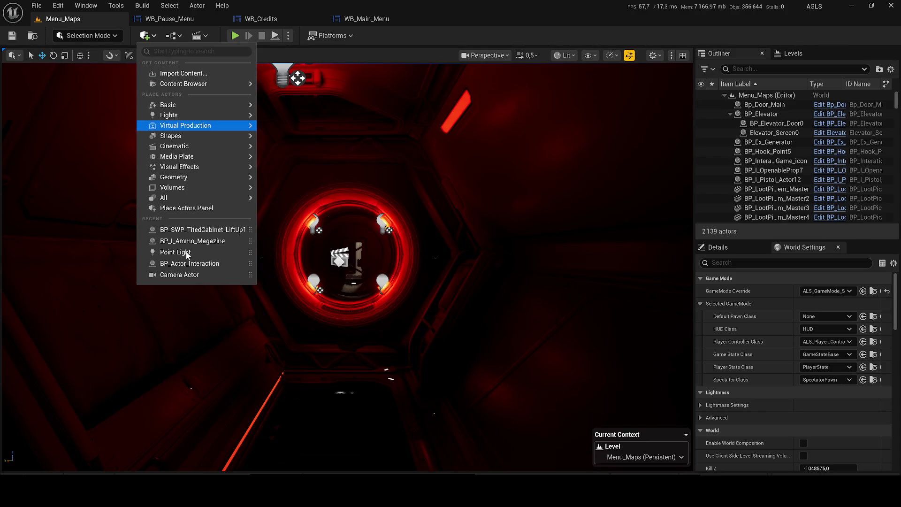
Step: Place a Cine Camera Actor in the corridor, pilot it and aim it at the red ring doorway
{"action": "left_click", "coordinate": [187, 208]}
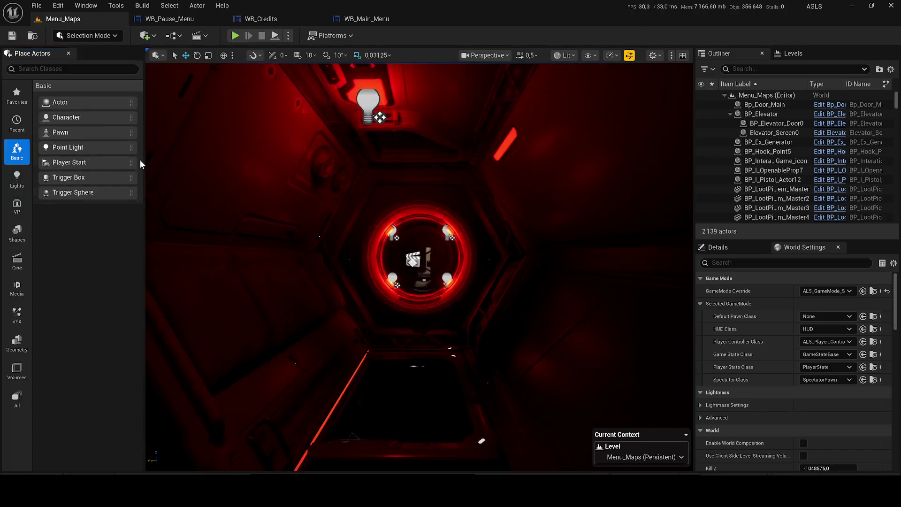
{"action": "type", "text": "cine"}
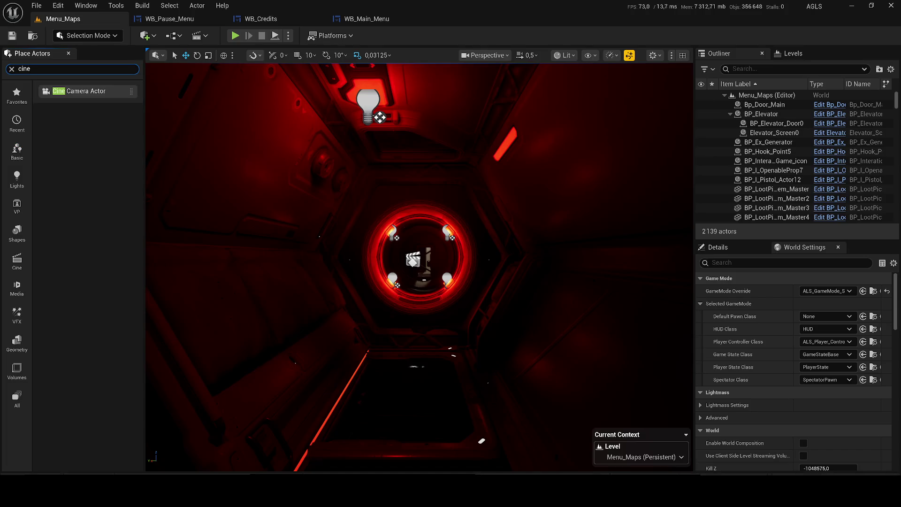
{"action": "left_click_drag", "start_coordinate": [276, 233], "coordinate": [328, 237]}
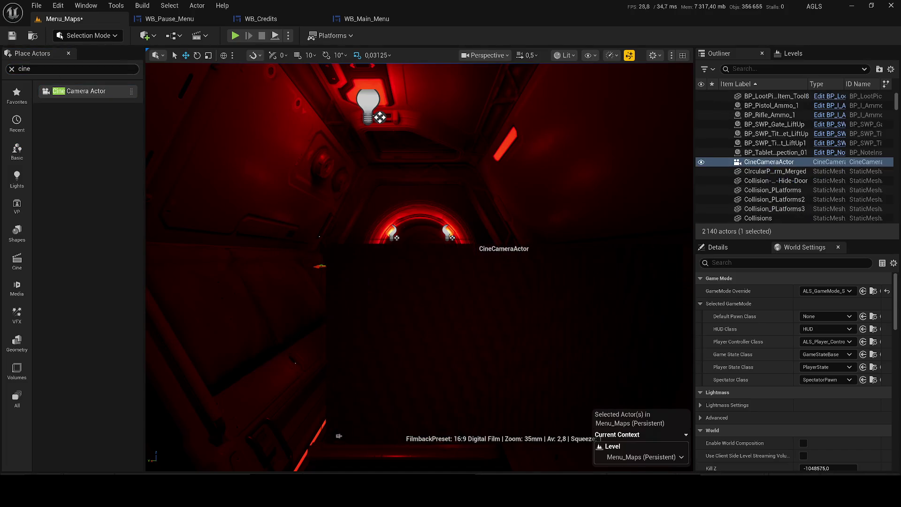
{"action": "left_click", "coordinate": [69, 53]}
{"action": "right_click", "coordinate": [769, 162]}
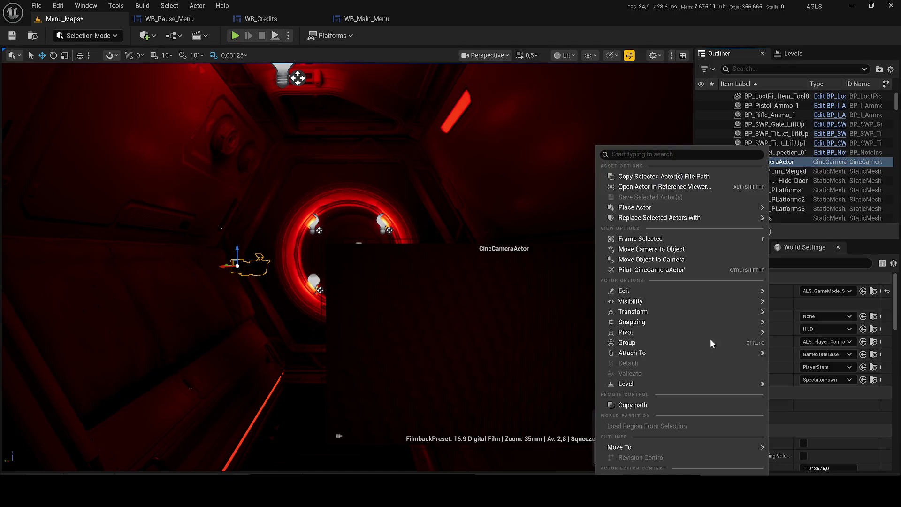
{"action": "mouse_move", "coordinate": [664, 385]}
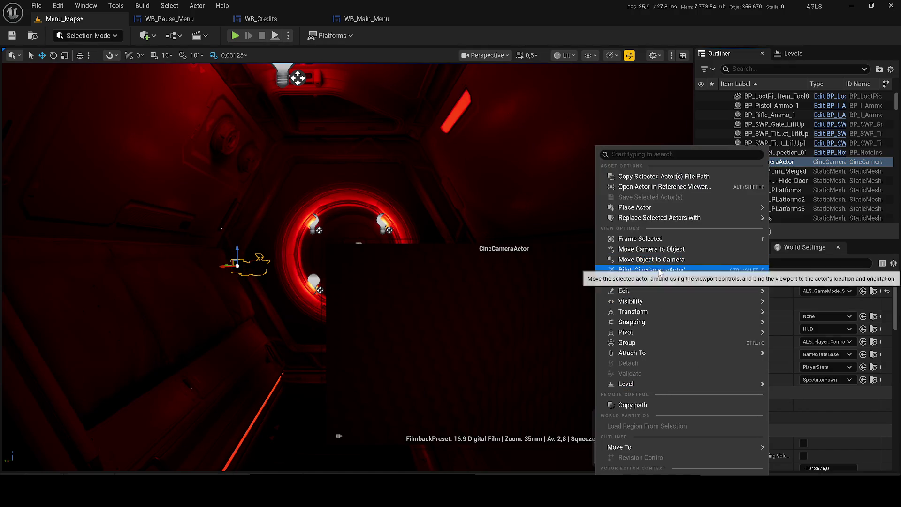
{"action": "left_click", "coordinate": [675, 270]}
{"action": "mouse_move", "coordinate": [347, 262]}
{"action": "left_mouse_down"}
{"action": "mouse_move", "coordinate": [324, 192]}
{"action": "mouse_move", "coordinate": [489, 261]}
{"action": "mouse_move", "coordinate": [451, 254]}
{"action": "mouse_move", "coordinate": [450, 272]}
{"action": "mouse_move", "coordinate": [412, 261]}
{"action": "mouse_move", "coordinate": [404, 287]}
{"action": "mouse_move", "coordinate": [394, 263]}
{"action": "mouse_move", "coordinate": [371, 246]}
{"action": "mouse_move", "coordinate": [375, 253]}
{"action": "left_mouse_up"}
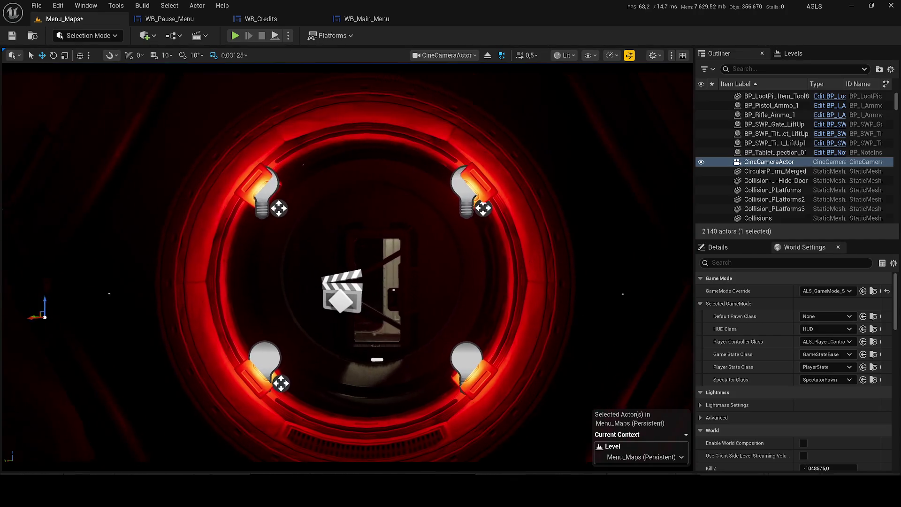
Step: Set the cine camera's Current Focal Length to 20 mm, stop piloting, and save the level
{"action": "left_click", "coordinate": [717, 247]}
{"action": "scroll", "coordinate": [761, 385], "scroll_direction": "down", "scroll_amount": 5}
{"action": "left_click", "coordinate": [802, 408]}
{"action": "type", "text": "20"}
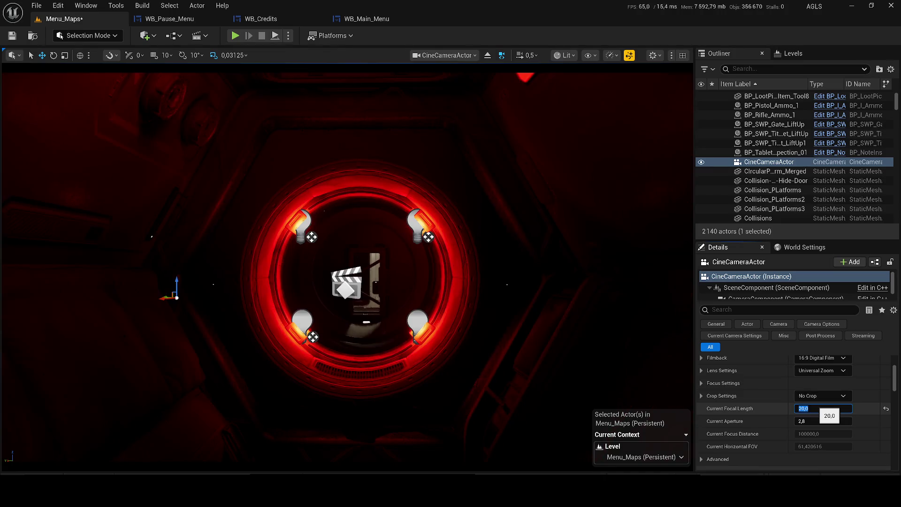
{"action": "key", "text": "Return"}
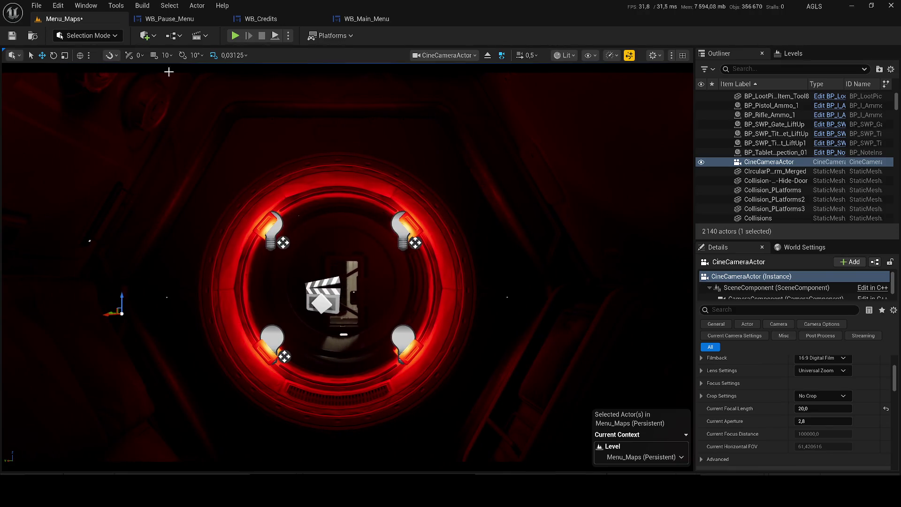
{"action": "left_click", "coordinate": [487, 56]}
{"action": "key", "text": "ctrl+s"}
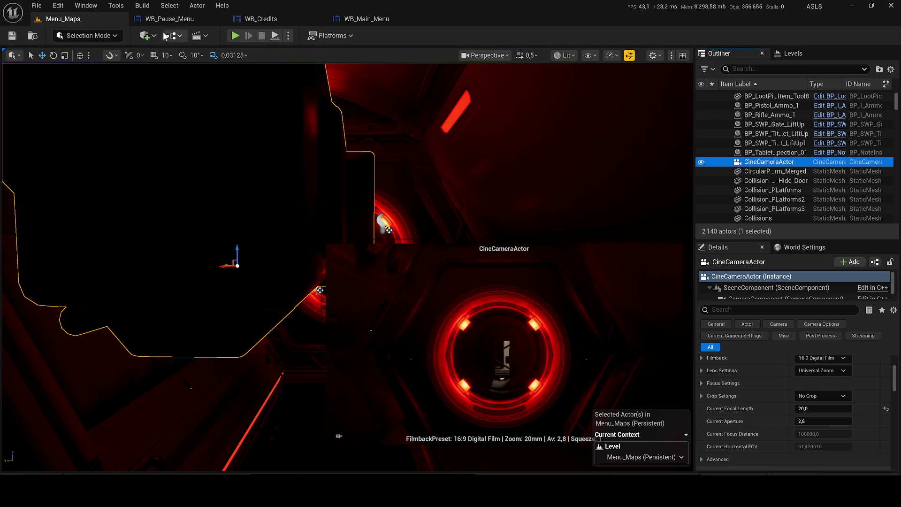
Step: Open the Menu_Maps level blueprint and delete all existing graph nodes
{"action": "left_click", "coordinate": [197, 36]}
{"action": "left_click", "coordinate": [172, 35]}
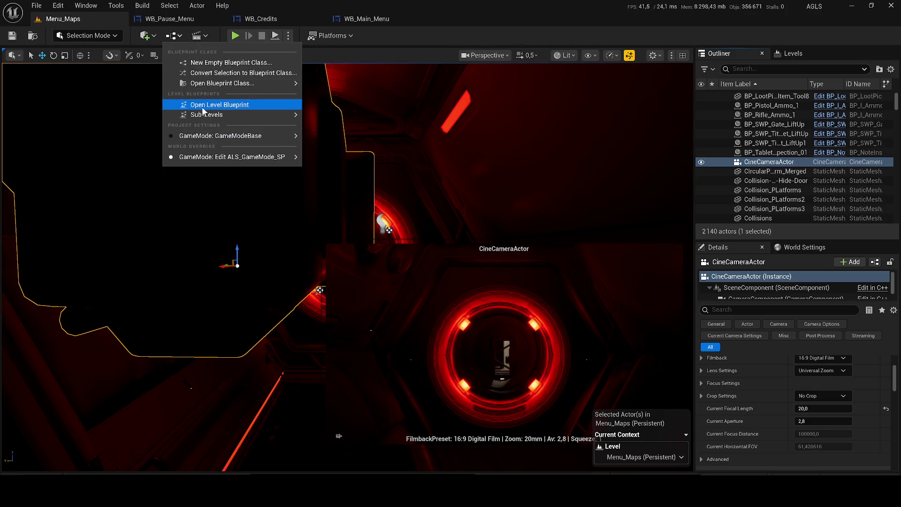
{"action": "left_click", "coordinate": [203, 108]}
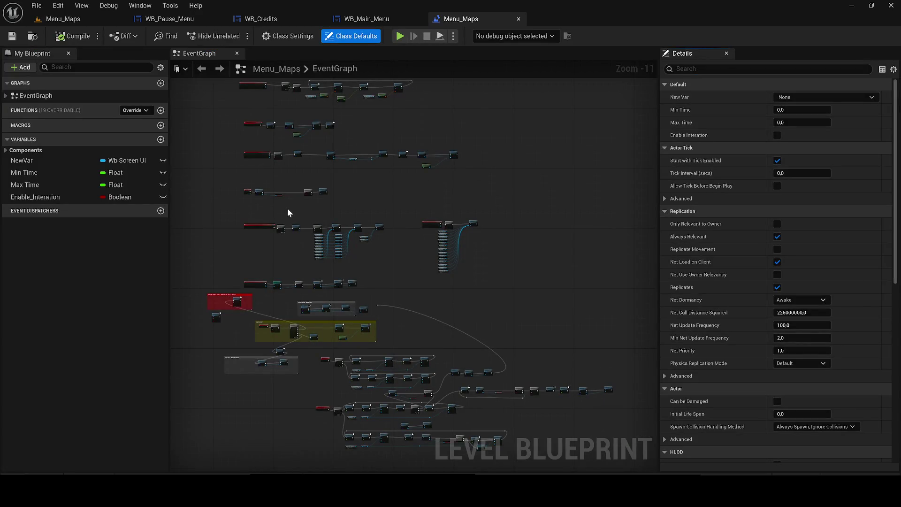
{"action": "scroll", "coordinate": [287, 207], "scroll_direction": "down", "scroll_amount": 1}
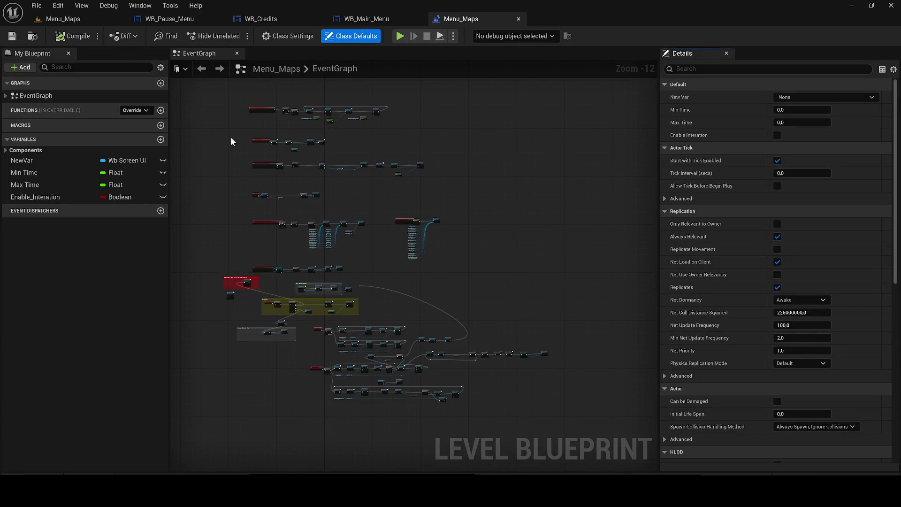
{"action": "key", "text": "ctrl+a"}
{"action": "key", "text": "Delete"}
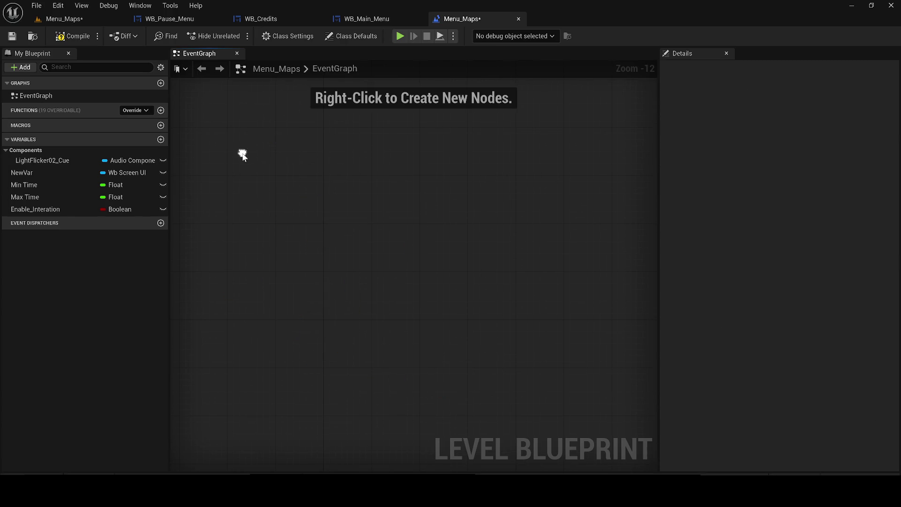
Step: Add Event BeginPlay and connect a Set View Target with Blend node after it
{"action": "right_click", "coordinate": [242, 154]}
{"action": "type", "text": "begin"}
{"action": "key", "text": "Return"}
{"action": "scroll", "coordinate": [242, 153], "scroll_direction": "up", "scroll_amount": 12}
{"action": "mouse_move", "coordinate": [310, 217]}
{"action": "left_mouse_down"}
{"action": "mouse_move", "coordinate": [252, 238]}
{"action": "mouse_move", "coordinate": [361, 253]}
{"action": "left_mouse_up"}
{"action": "type", "text": "set "}
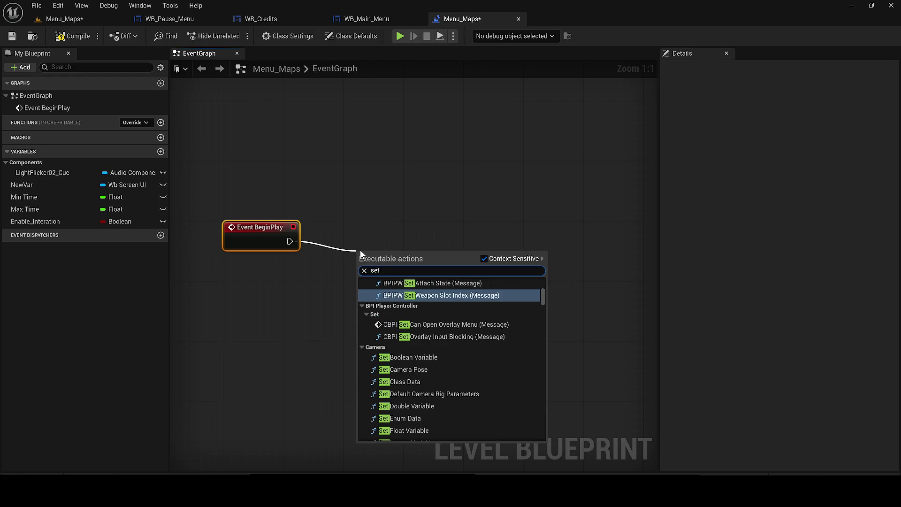
{"action": "type", "text": "view "}
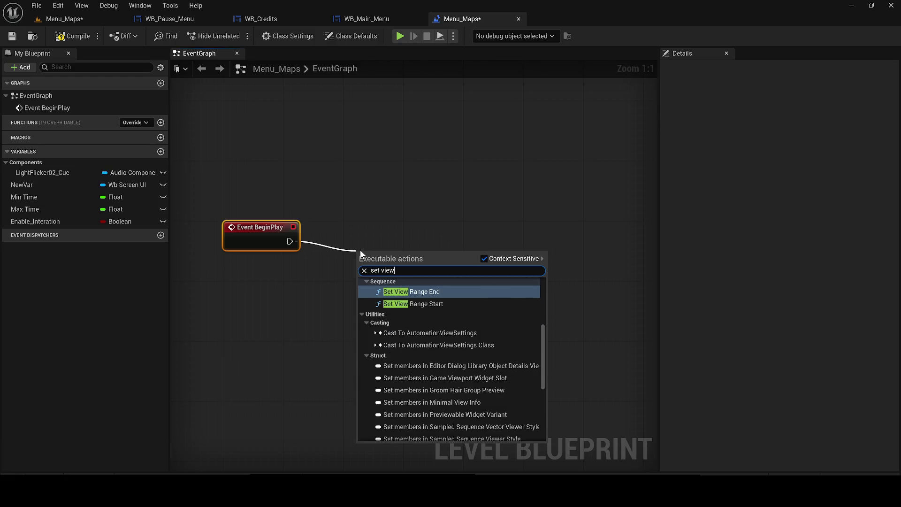
{"action": "type", "text": "tag"}
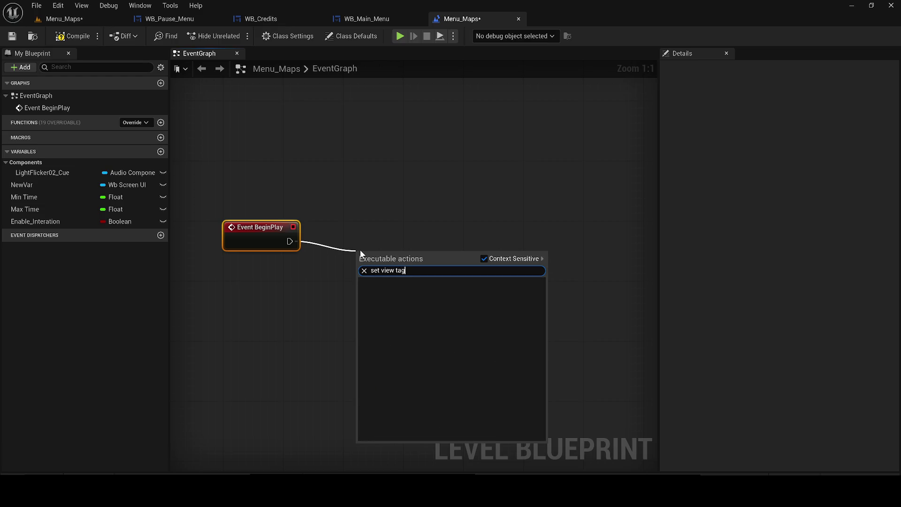
{"action": "key", "text": "BackSpace"}
{"action": "type", "text": "rget"}
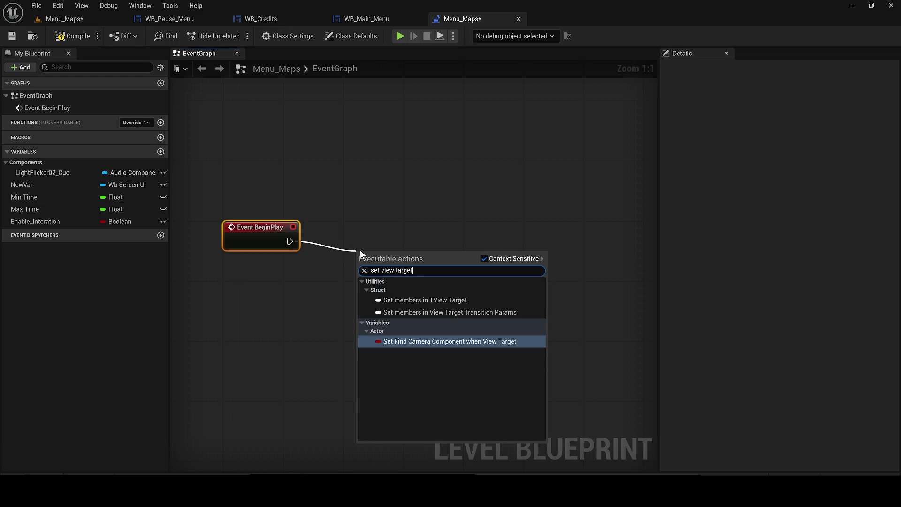
{"action": "left_click", "coordinate": [492, 258]}
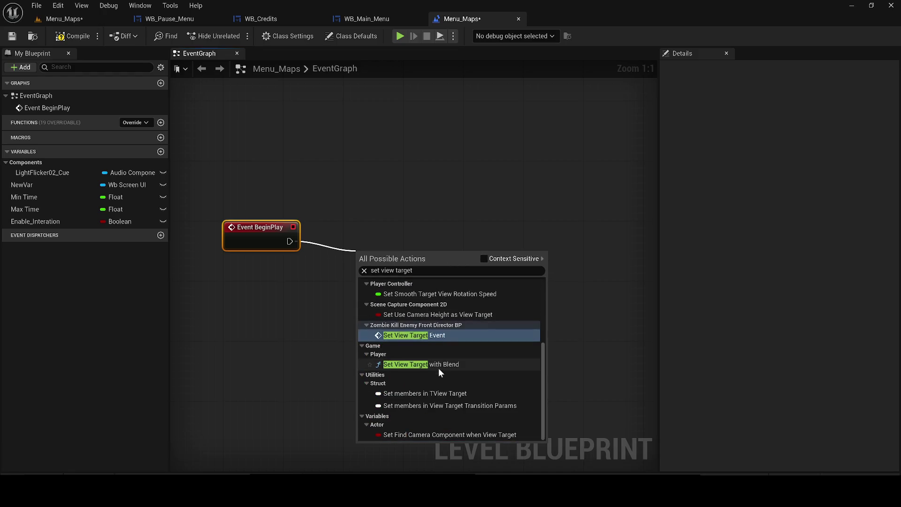
{"action": "left_click", "coordinate": [435, 365]}
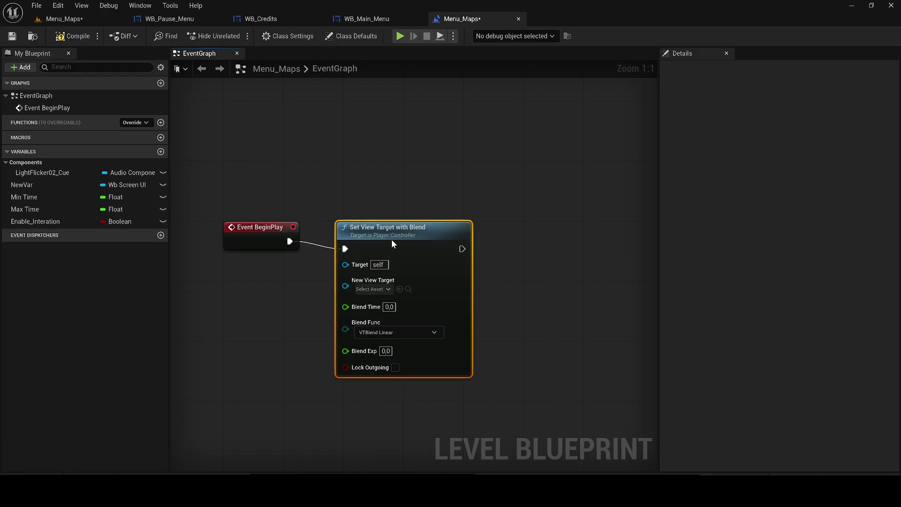
{"action": "left_click_drag", "start_coordinate": [392, 240], "coordinate": [399, 235]}
Step: Rearrange the editor tabs, closing WB_Credits and moving the level blueprint ahead of the pause menu
{"action": "left_click", "coordinate": [81, 17]}
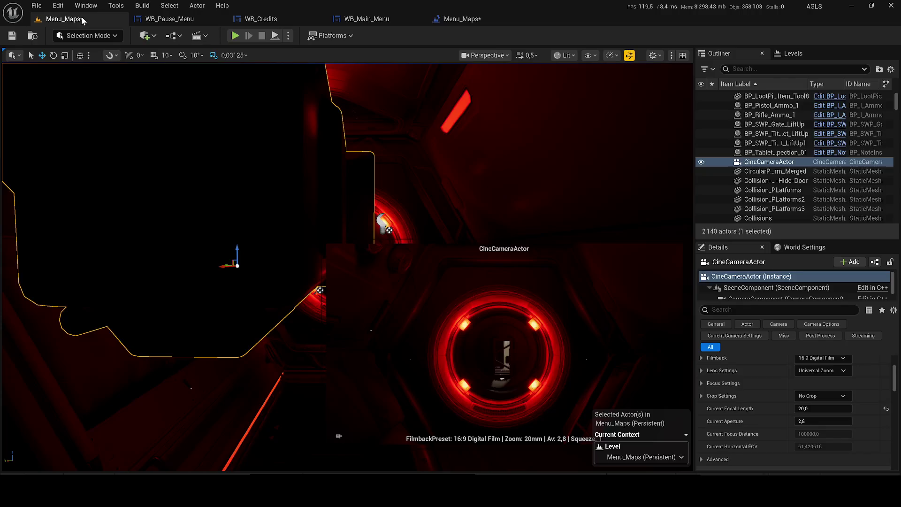
{"action": "left_click", "coordinate": [183, 19]}
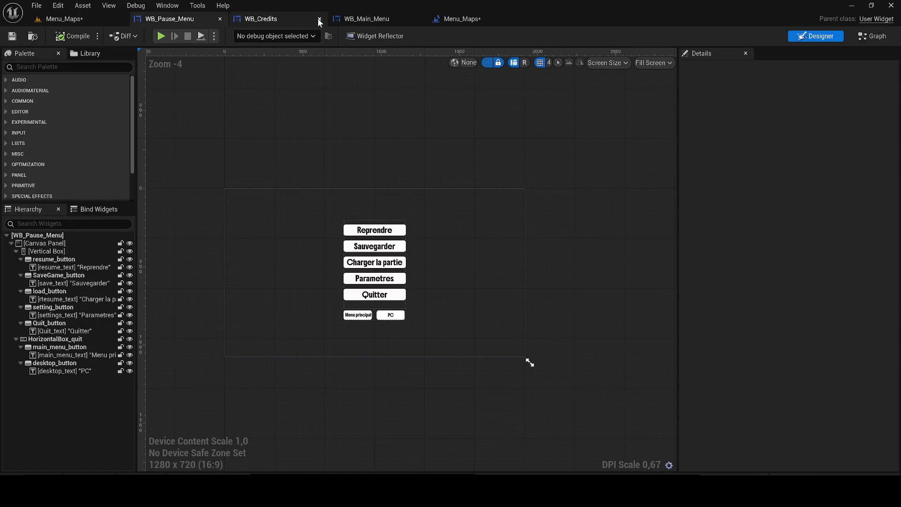
{"action": "left_click", "coordinate": [345, 17]}
{"action": "left_click_drag", "start_coordinate": [345, 17], "coordinate": [229, 21]}
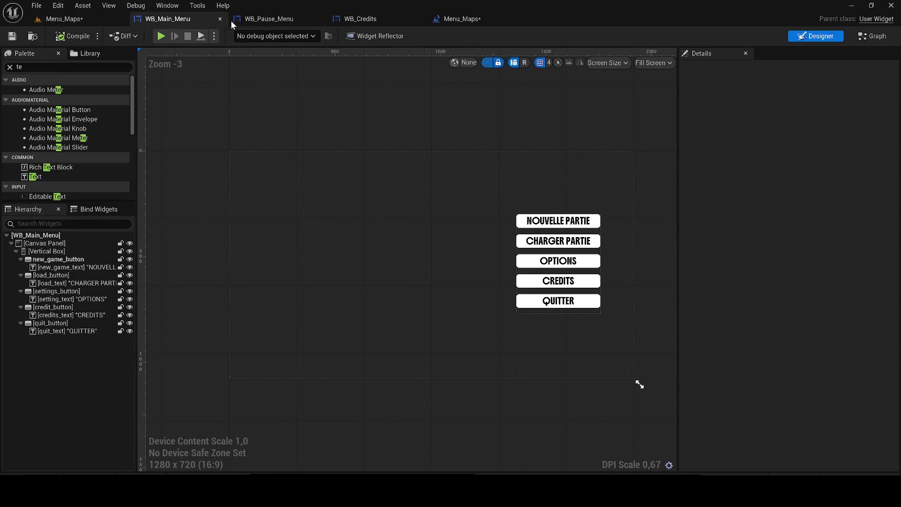
{"action": "left_click", "coordinate": [419, 19]}
{"action": "left_click_drag", "start_coordinate": [417, 18], "coordinate": [281, 18]}
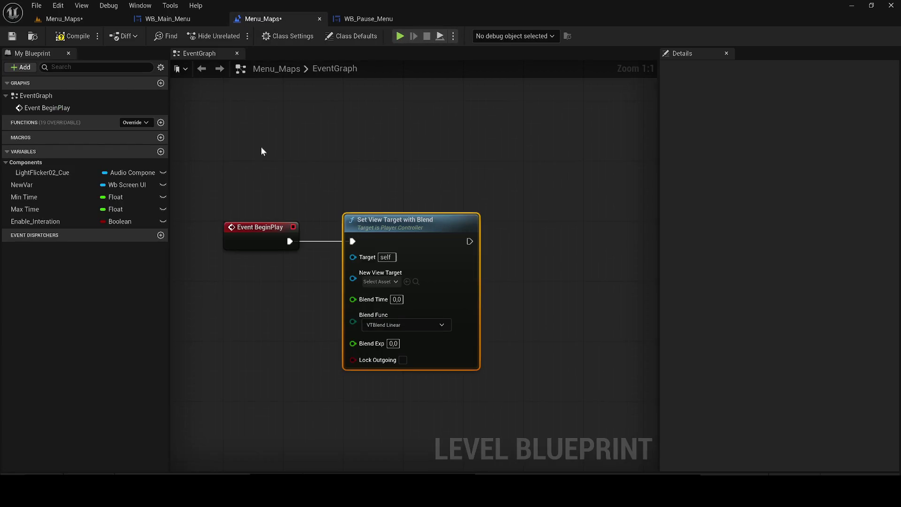
Step: Add a CineCameraActor reference and wire it into New View Target
{"action": "right_click", "coordinate": [365, 156]}
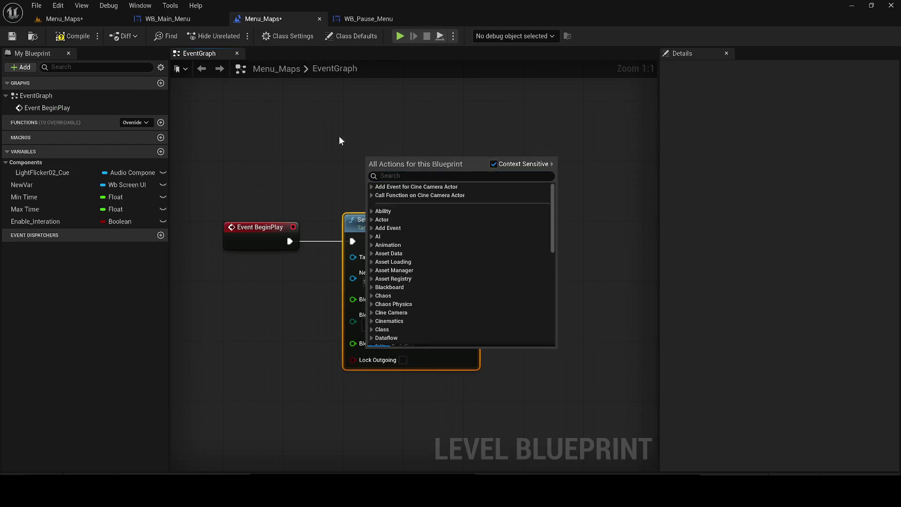
{"action": "right_click", "coordinate": [311, 133]}
{"action": "left_click", "coordinate": [358, 179]}
{"action": "mouse_move", "coordinate": [350, 140]}
{"action": "left_mouse_down"}
{"action": "mouse_move", "coordinate": [242, 291]}
{"action": "mouse_move", "coordinate": [269, 298]}
{"action": "mouse_move", "coordinate": [353, 279]}
{"action": "left_mouse_up"}
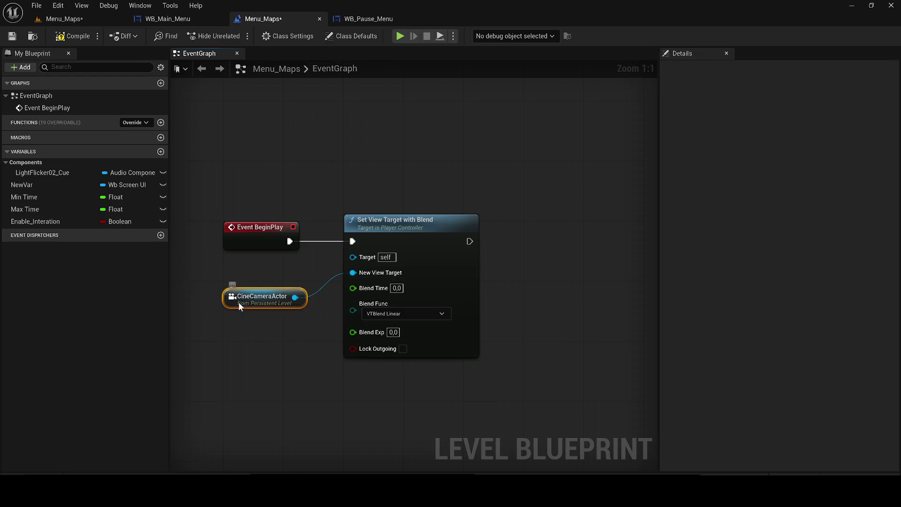
{"action": "left_click_drag", "start_coordinate": [237, 304], "coordinate": [252, 305]}
Step: Feed Get Player Controller into the Target input, tidy the nodes, then compile and save
{"action": "left_click_drag", "start_coordinate": [356, 257], "coordinate": [228, 388]}
{"action": "type", "text": "get pl"}
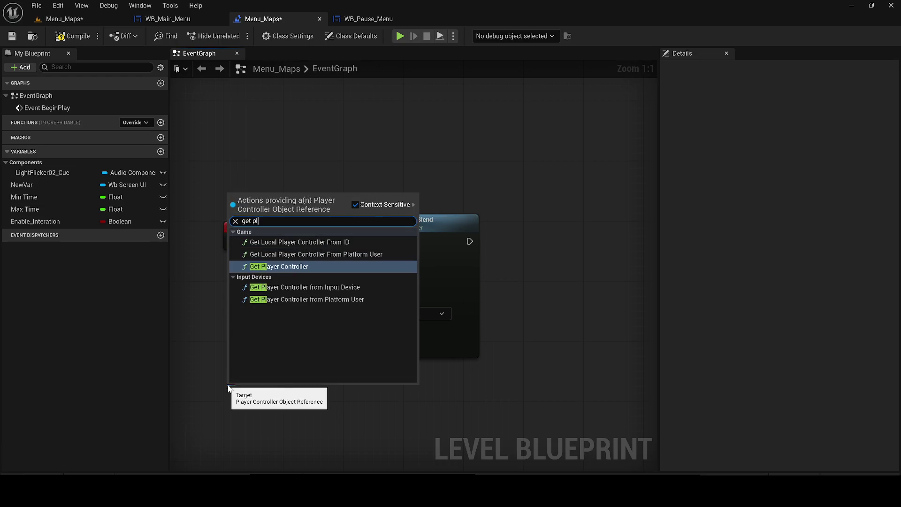
{"action": "type", "text": "ayer co"}
{"action": "key", "text": "Return"}
{"action": "mouse_move", "coordinate": [274, 383]}
{"action": "left_mouse_down"}
{"action": "mouse_move", "coordinate": [225, 290]}
{"action": "mouse_move", "coordinate": [241, 304]}
{"action": "left_mouse_up"}
{"action": "left_click_drag", "start_coordinate": [308, 298], "coordinate": [282, 349]}
{"action": "left_click_drag", "start_coordinate": [259, 299], "coordinate": [264, 276]}
{"action": "left_click_drag", "start_coordinate": [235, 357], "coordinate": [242, 334]}
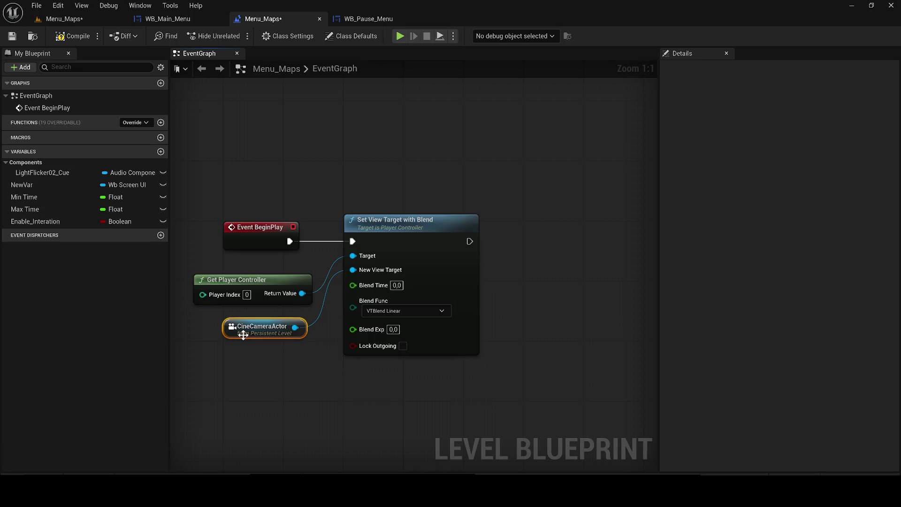
{"action": "left_click", "coordinate": [13, 37]}
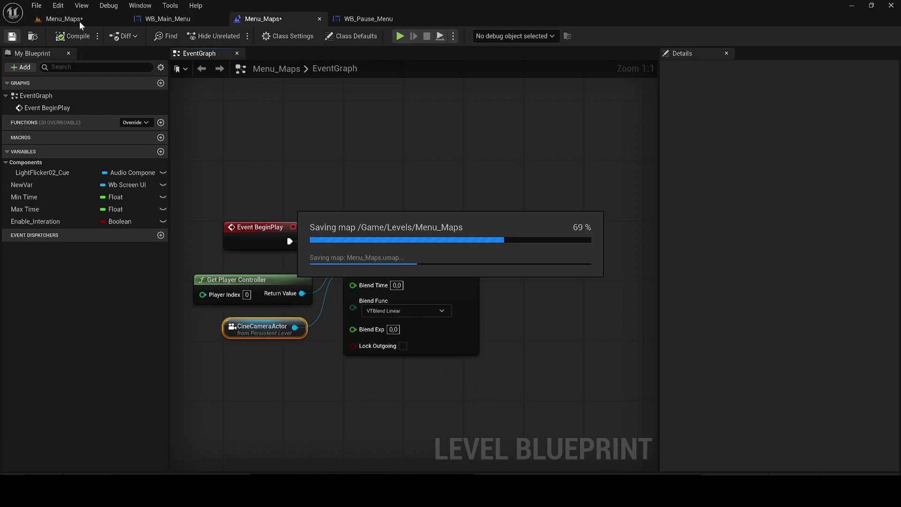
{"action": "left_click", "coordinate": [80, 21]}
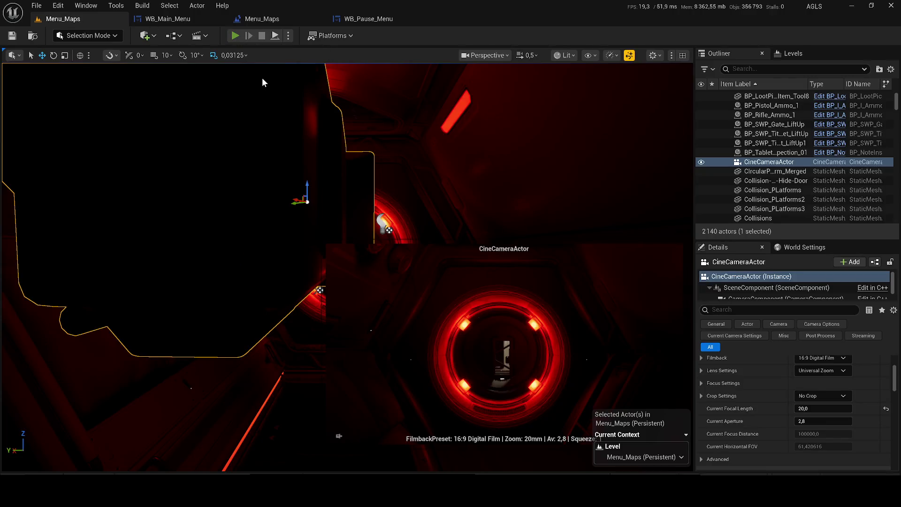
Step: Play-test Menu_Maps to check the cine camera view, then stop and go back to the level
{"action": "key", "text": "alt+p"}
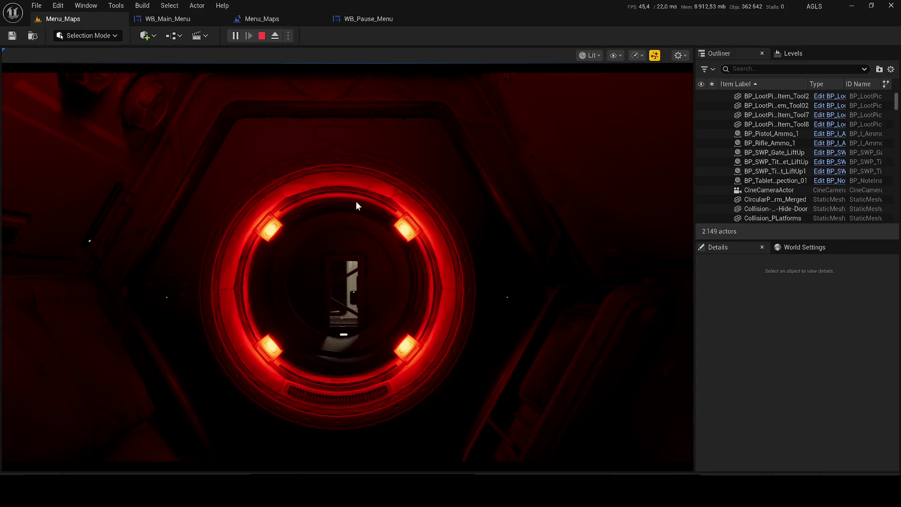
{"action": "left_click", "coordinate": [262, 36]}
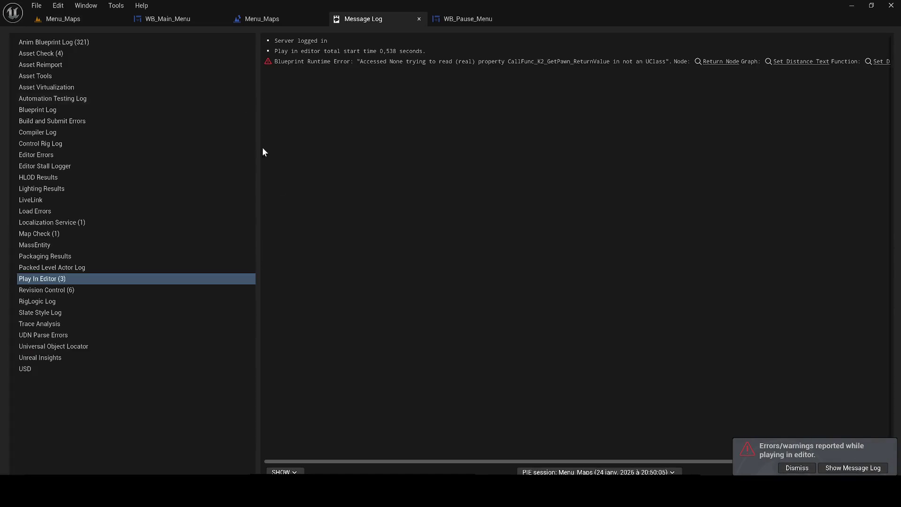
{"action": "left_click", "coordinate": [66, 19]}
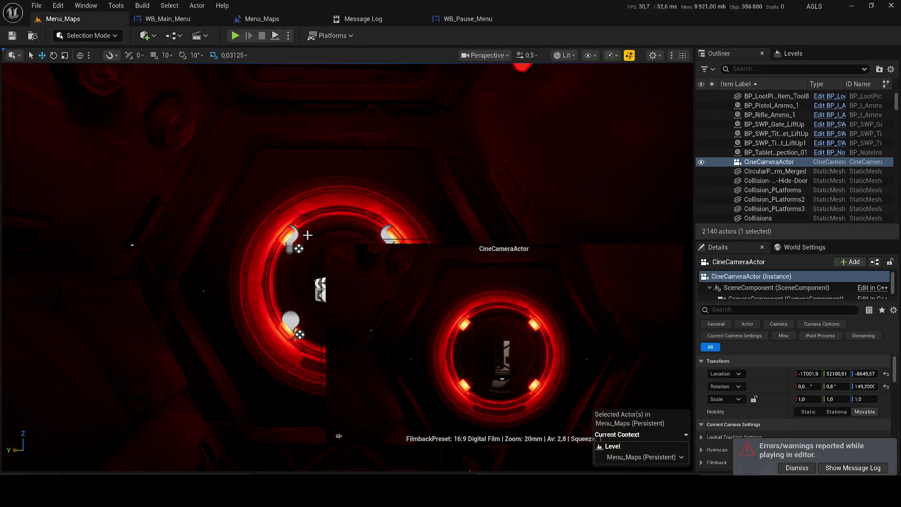
{"action": "left_click", "coordinate": [292, 238]}
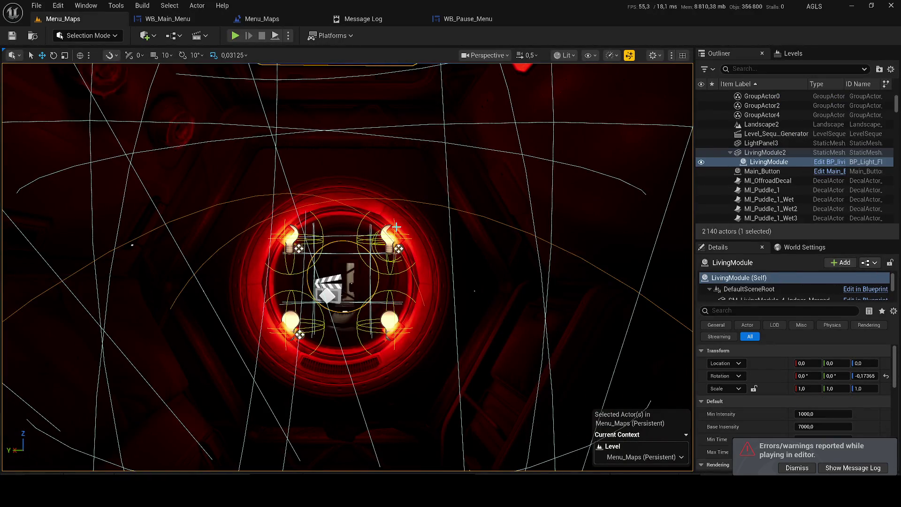
Step: Open LivingModule's BP_living_Module_01 blueprint and select PointLight2, PointLight3 and PointLight5
{"action": "right_click", "coordinate": [764, 164]}
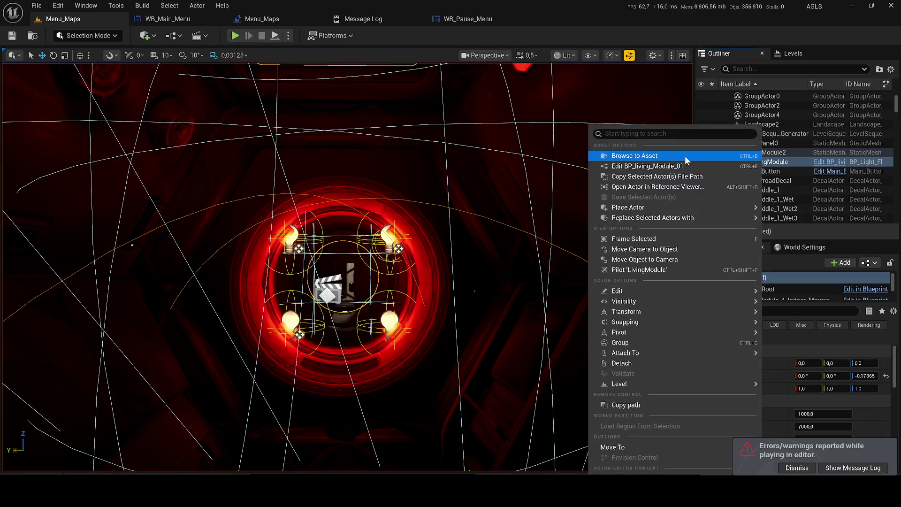
{"action": "left_click", "coordinate": [677, 155]}
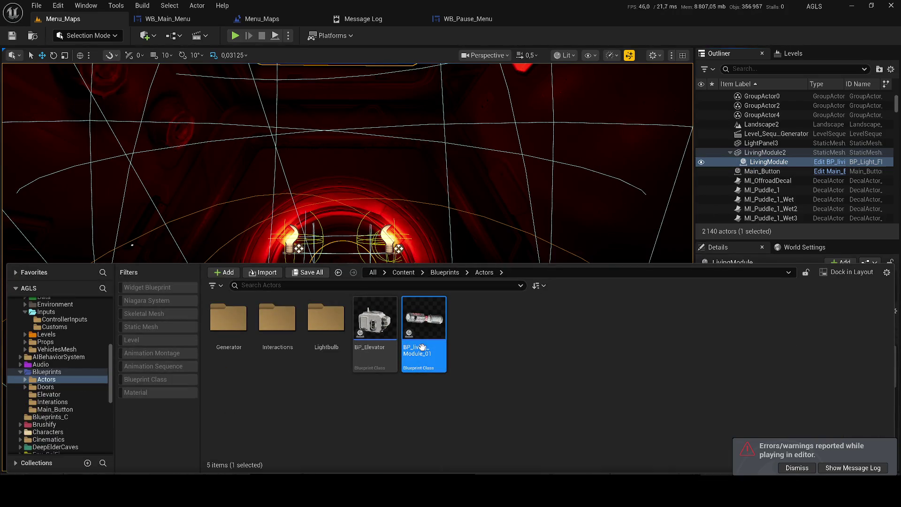
{"action": "double_click", "coordinate": [409, 331]}
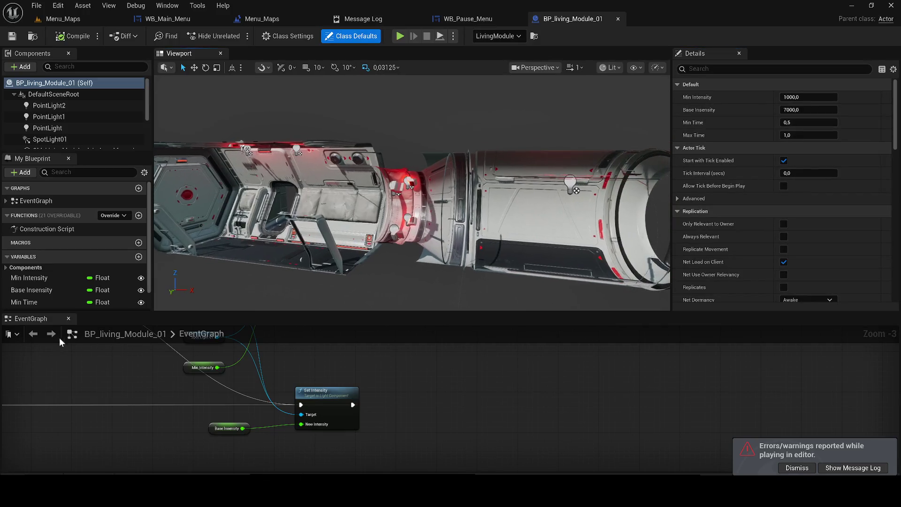
{"action": "left_click", "coordinate": [69, 321]}
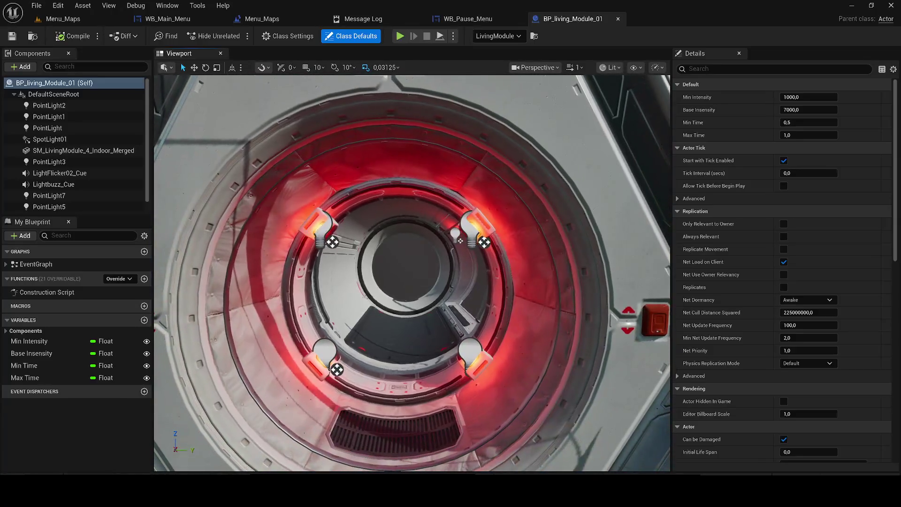
{"action": "left_click", "coordinate": [48, 105]}
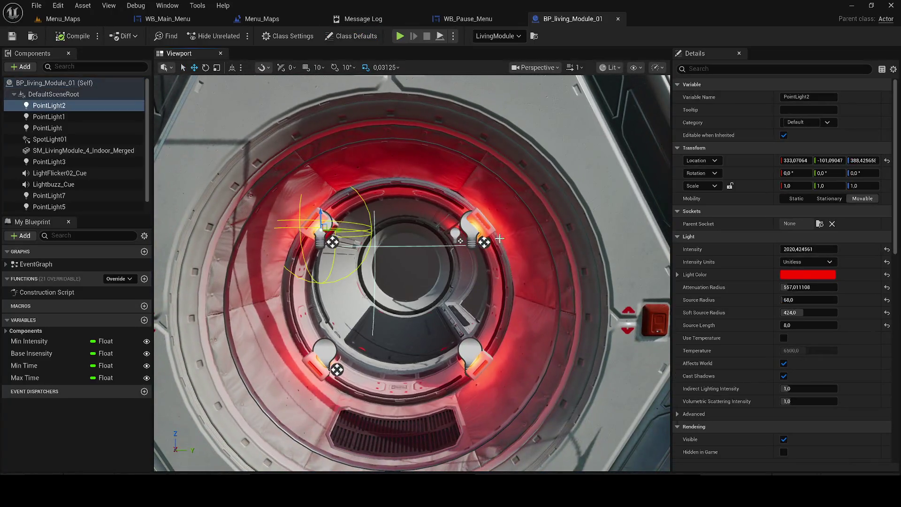
{"action": "left_click", "coordinate": [474, 231], "text": "ctrl"}
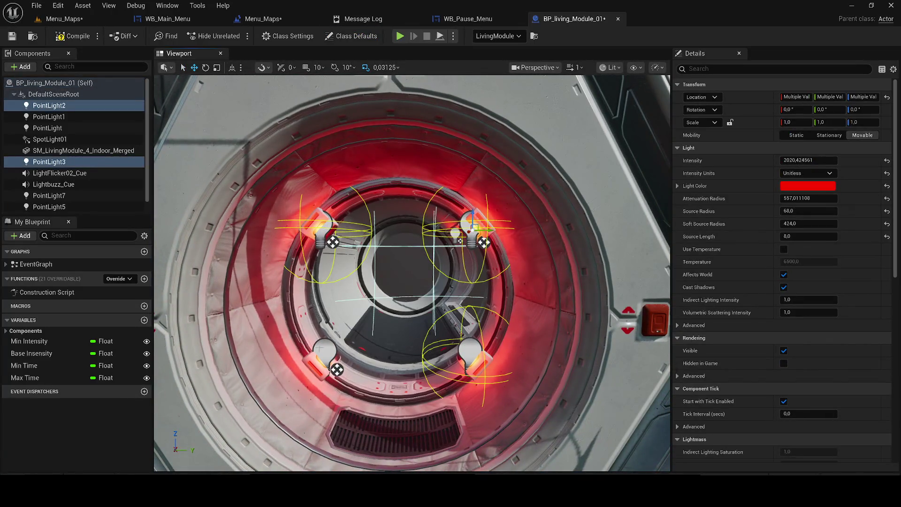
{"action": "left_click", "coordinate": [315, 345], "text": "ctrl"}
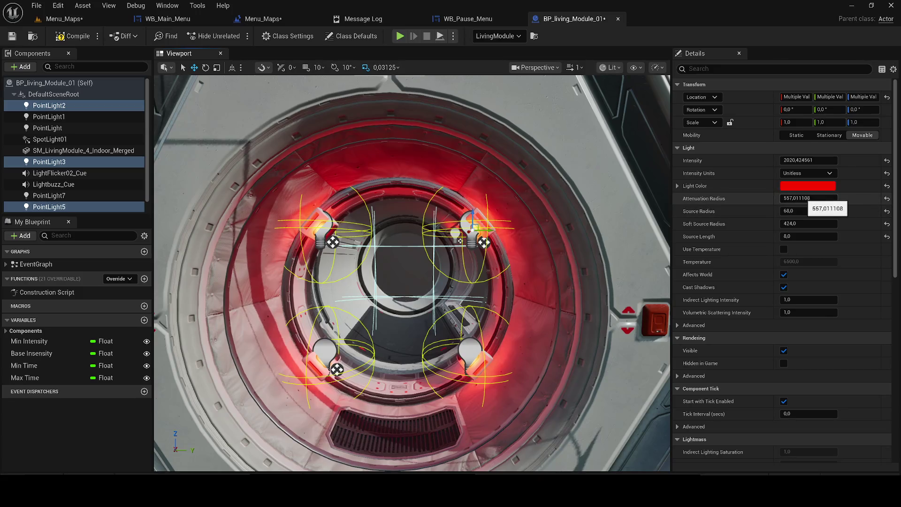
Step: Set the selected lights' Intensity to 1500, compile, and start a level play test
{"action": "left_click_drag", "start_coordinate": [813, 160], "coordinate": [788, 160]}
{"action": "type", "text": "020"}
{"action": "key", "text": "Return"}
{"action": "key", "text": "Right"}
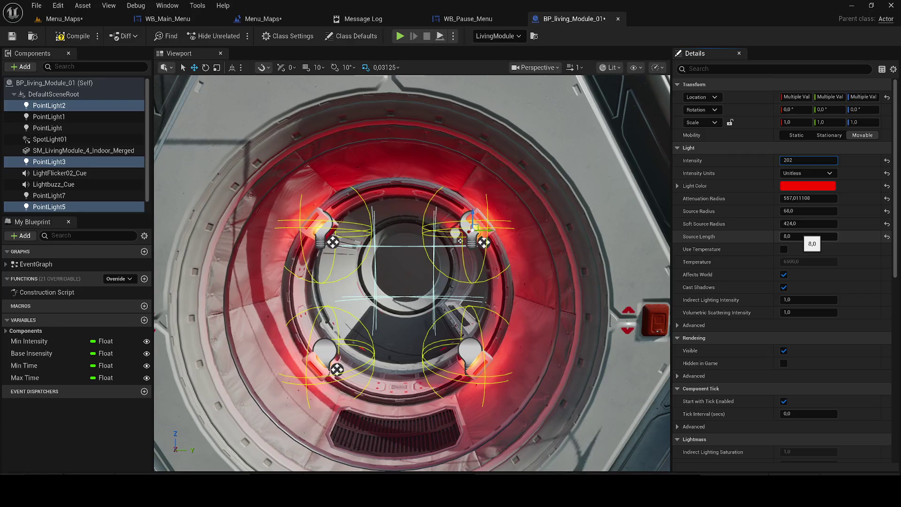
{"action": "key", "text": "Return"}
{"action": "type", "text": "1"}
{"action": "key", "text": "ctrl+a"}
{"action": "type", "text": "1"}
{"action": "key", "text": "Return"}
{"action": "left_click", "coordinate": [50, 36]}
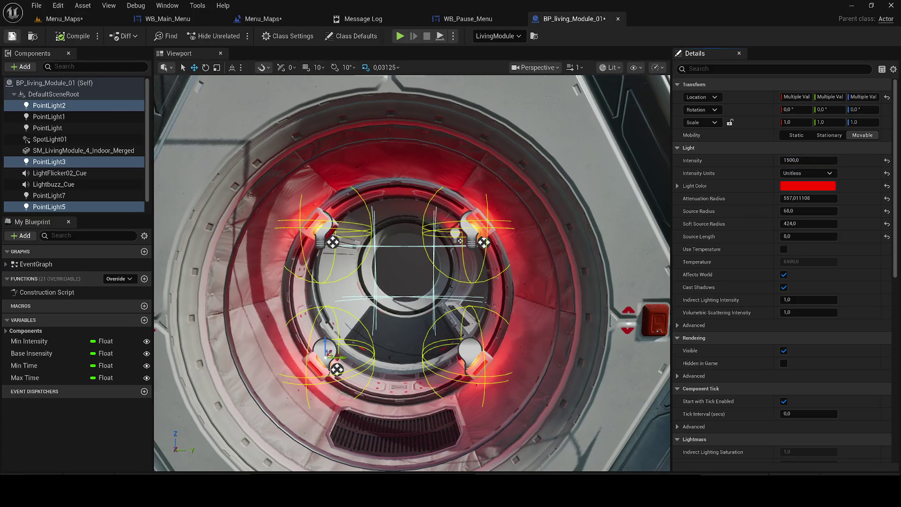
{"action": "left_click", "coordinate": [65, 18]}
{"action": "left_click", "coordinate": [235, 36]}
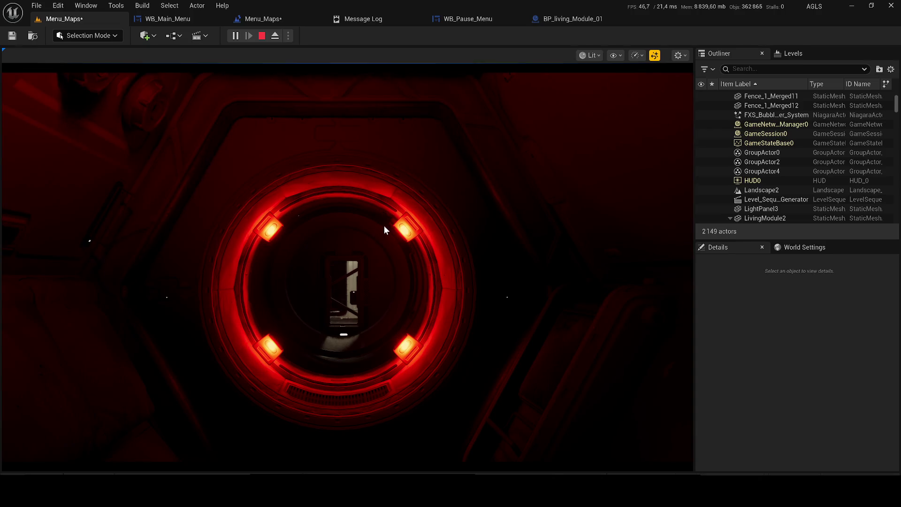
Step: Stop play, pilot the CineCameraActor forward into the tunnel, and simulate to preview the shot
{"action": "left_click", "coordinate": [261, 36]}
{"action": "left_click", "coordinate": [74, 22]}
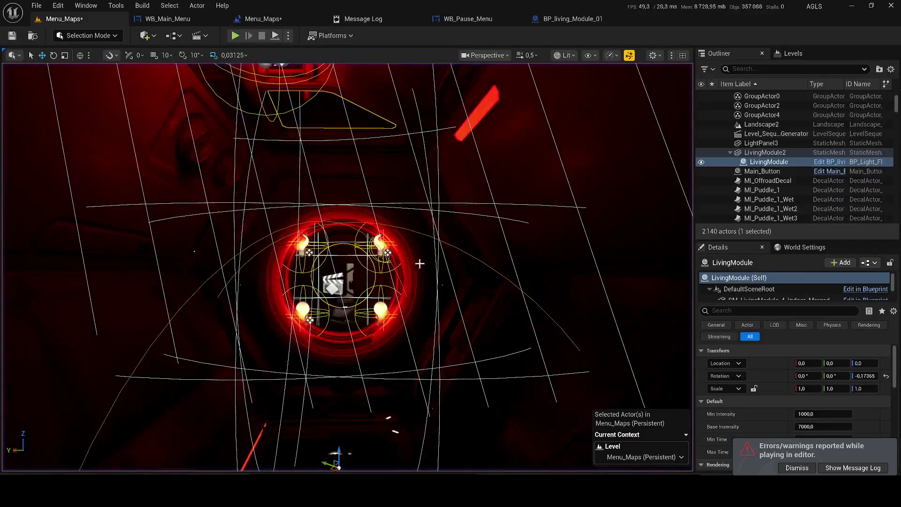
{"action": "left_click", "coordinate": [125, 238]}
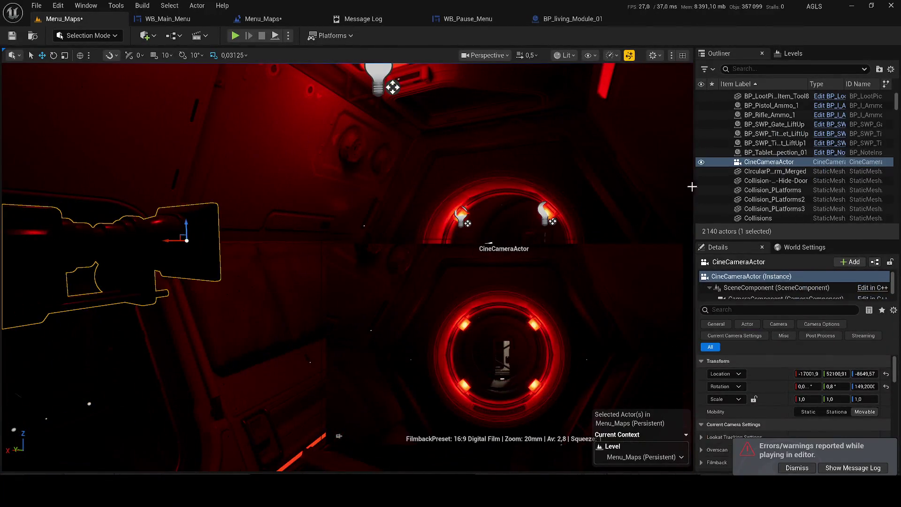
{"action": "right_click", "coordinate": [770, 162]}
{"action": "left_click", "coordinate": [666, 270]}
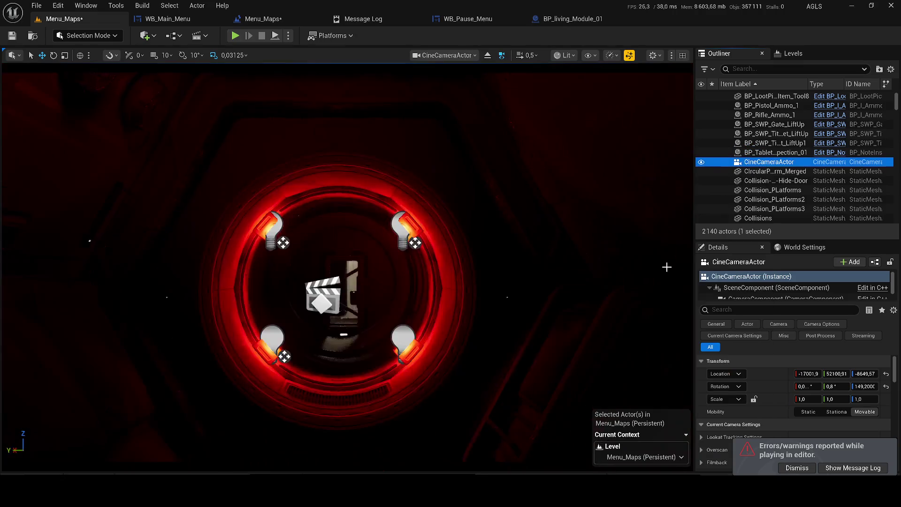
{"action": "left_click_drag", "start_coordinate": [91, 275], "coordinate": [89, 459]}
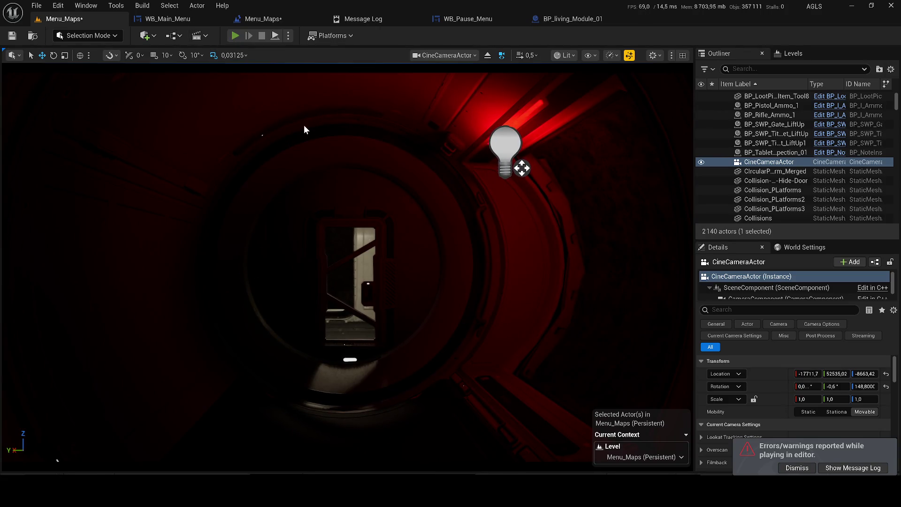
{"action": "key", "text": "alt+s"}
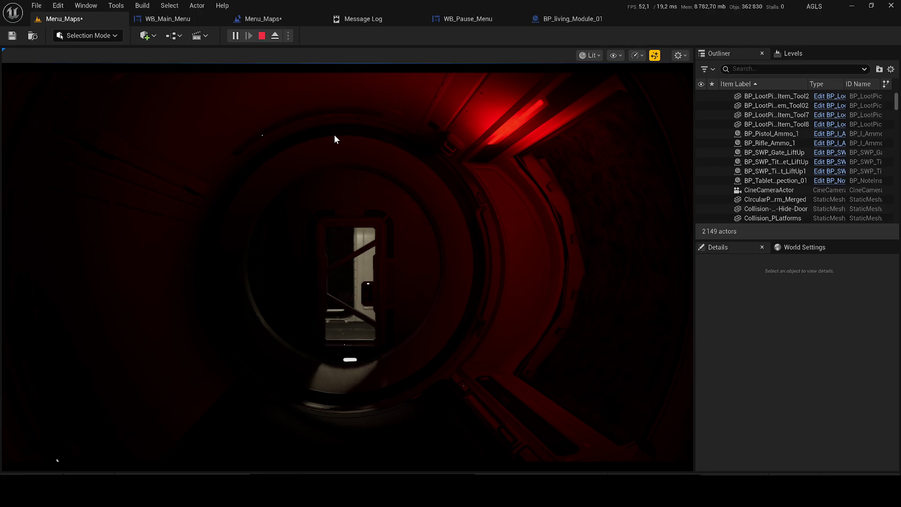
{"action": "key", "text": "Escape"}
{"action": "left_click", "coordinate": [42, 18]}
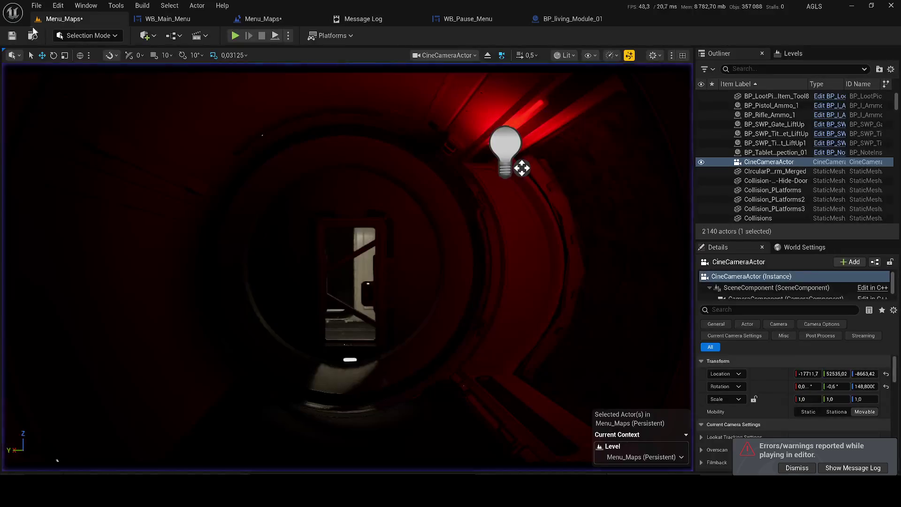
Step: Save the map and add a Set Input Mode UI Only node after Set View Target with Blend
{"action": "left_click", "coordinate": [14, 36]}
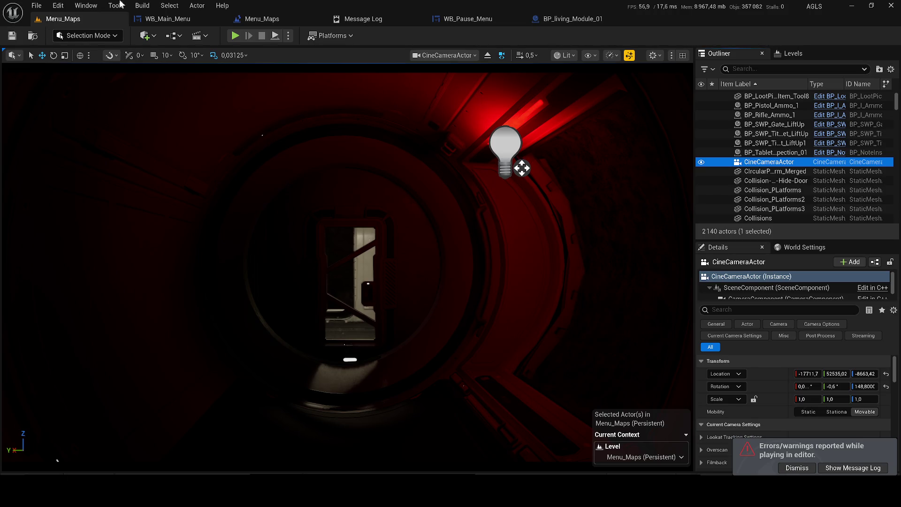
{"action": "left_click_drag", "start_coordinate": [252, 17], "coordinate": [190, 17]}
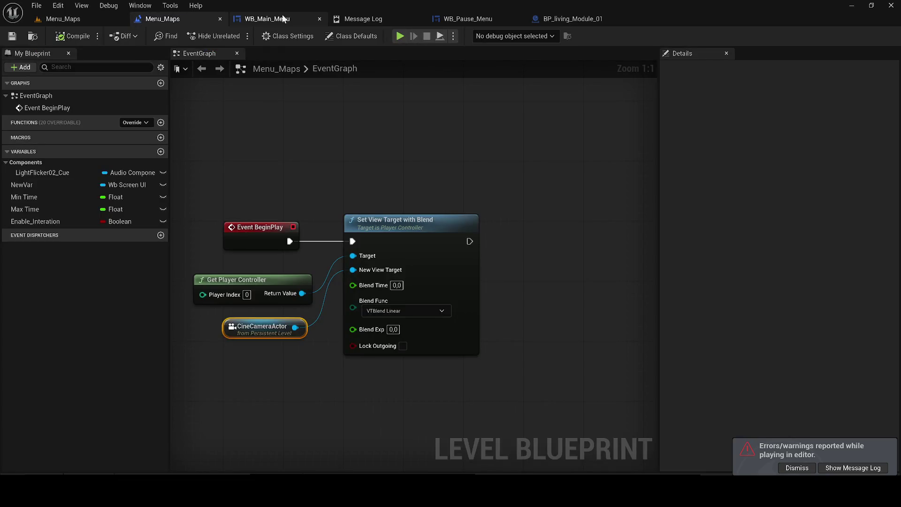
{"action": "mouse_move", "coordinate": [470, 241]}
{"action": "left_mouse_down"}
{"action": "mouse_move", "coordinate": [550, 240]}
{"action": "mouse_move", "coordinate": [535, 218]}
{"action": "mouse_move", "coordinate": [543, 225]}
{"action": "left_mouse_up"}
{"action": "type", "text": "set input ui"}
{"action": "key", "text": "Return"}
Step: Wire Get Player Controller into Set Input Mode UI Only and play-test the level
{"action": "left_click_drag", "start_coordinate": [541, 256], "coordinate": [302, 293]}
{"action": "left_click", "coordinate": [64, 21]}
{"action": "left_click", "coordinate": [240, 36]}
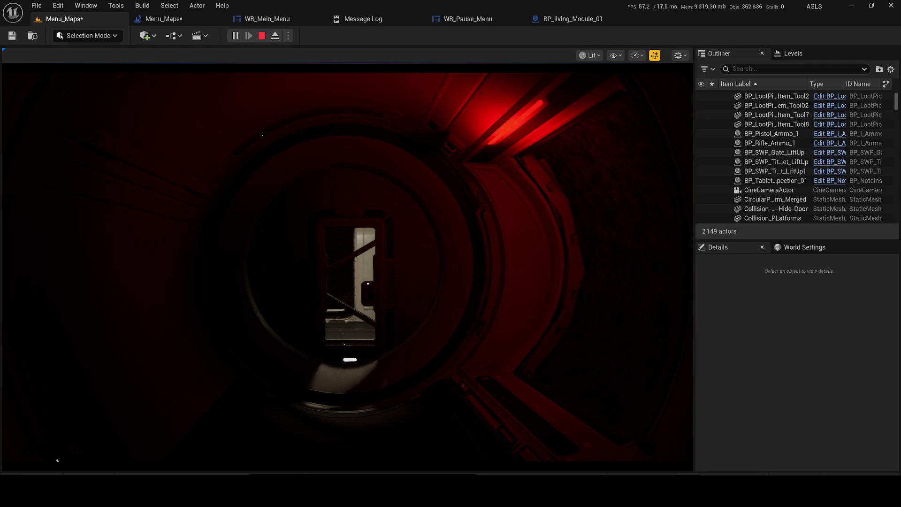
{"action": "key", "text": "Escape"}
Step: In the level blueprint, add a Create Widget node of class WB_Main_Menu after Set Input Mode
{"action": "left_click", "coordinate": [159, 23]}
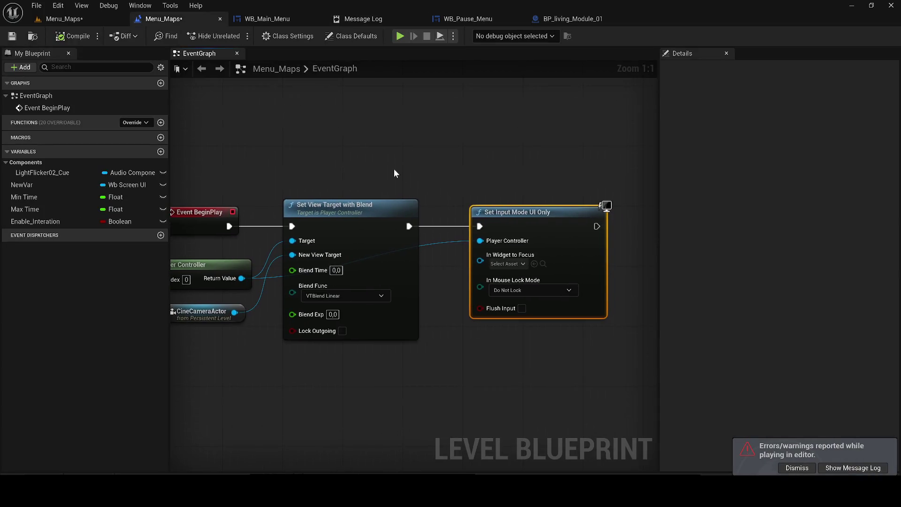
{"action": "scroll", "coordinate": [395, 175], "scroll_direction": "down", "scroll_amount": 1}
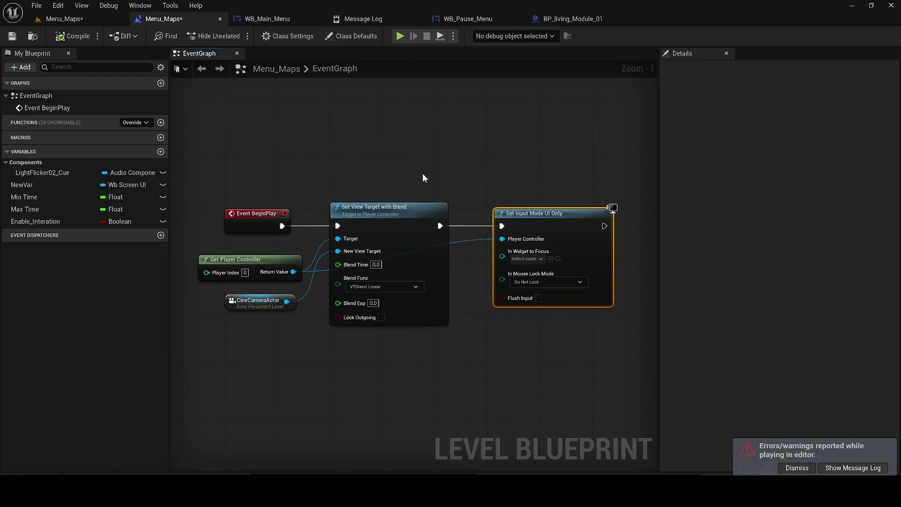
{"action": "mouse_move", "coordinate": [638, 212]}
{"action": "left_mouse_down"}
{"action": "mouse_move", "coordinate": [273, 228]}
{"action": "mouse_move", "coordinate": [291, 240]}
{"action": "mouse_move", "coordinate": [321, 237]}
{"action": "left_mouse_up"}
{"action": "type", "text": "crez"}
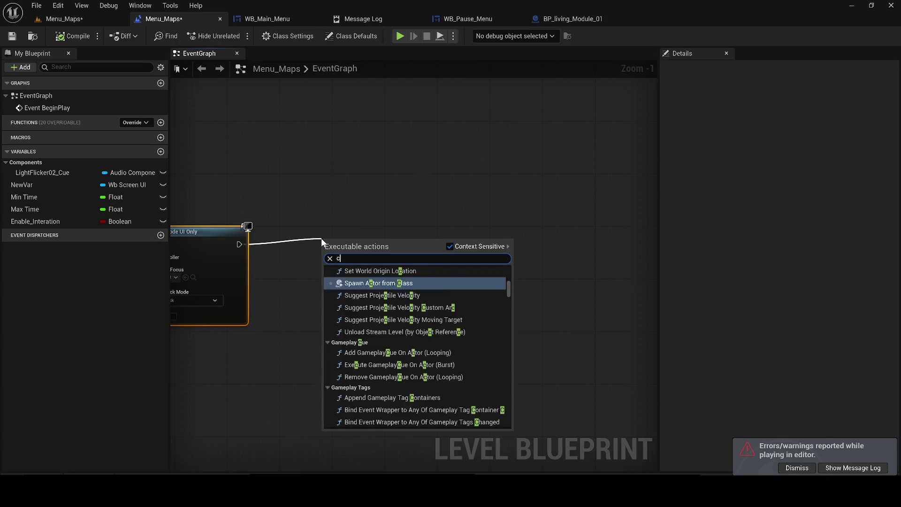
{"action": "key", "text": "BackSpace"}
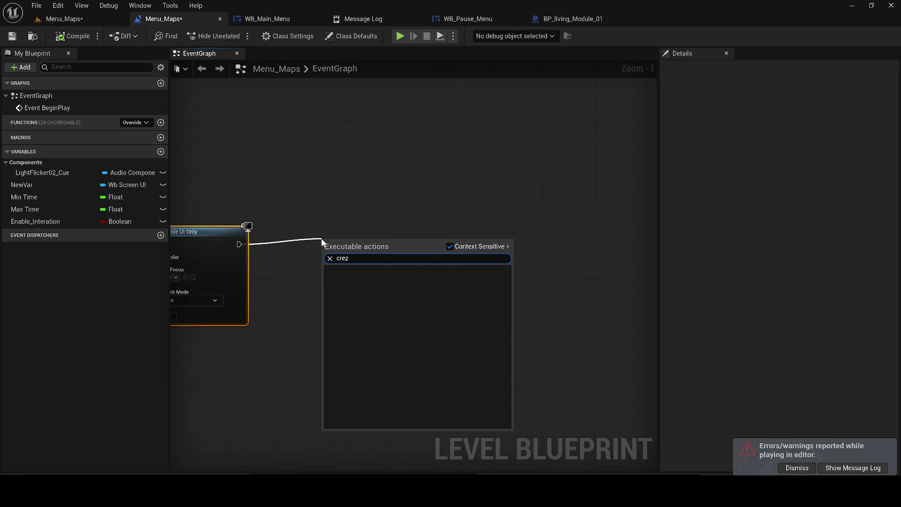
{"action": "type", "text": "ate wid"}
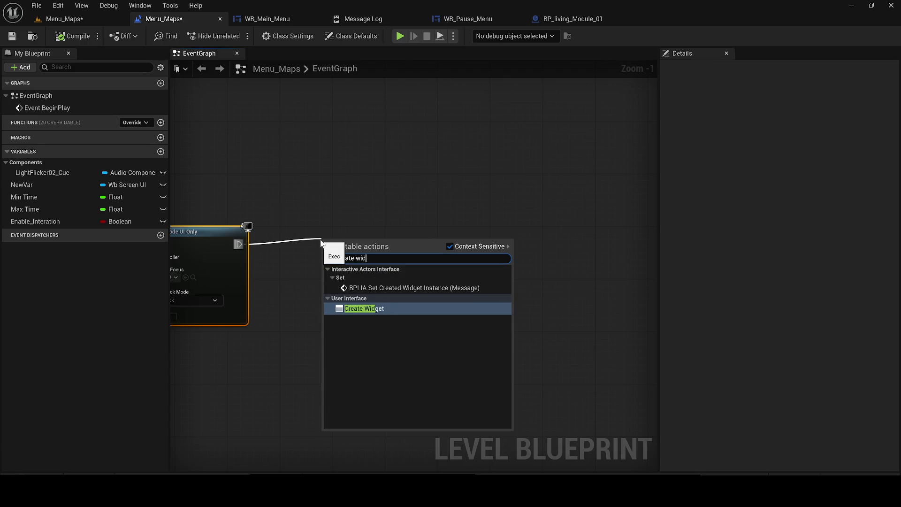
{"action": "key", "text": "Return"}
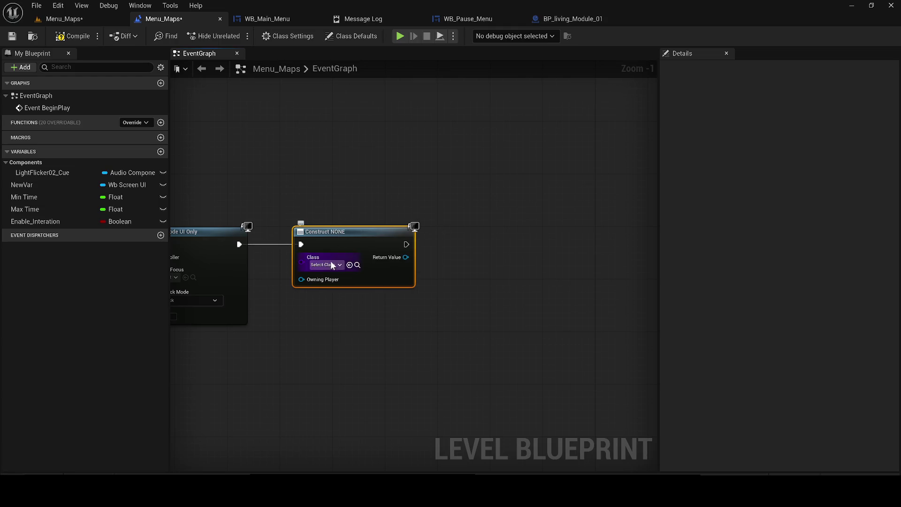
{"action": "left_click", "coordinate": [332, 265]}
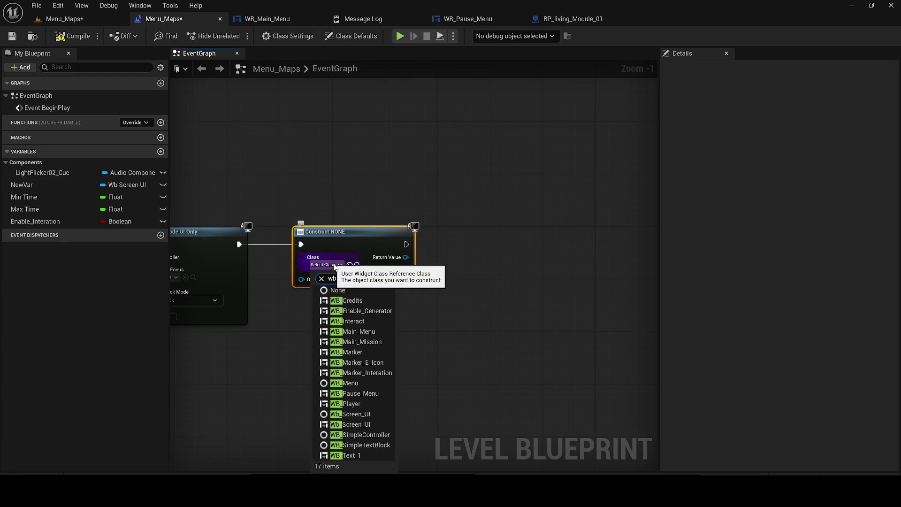
{"action": "type", "text": "_main"}
{"action": "left_click", "coordinate": [362, 302]}
Step: Chain Add to Viewport from the widget's Return Value, compile, and play Menu_Maps
{"action": "left_click_drag", "start_coordinate": [414, 261], "coordinate": [474, 244]}
{"action": "type", "text": "addto"}
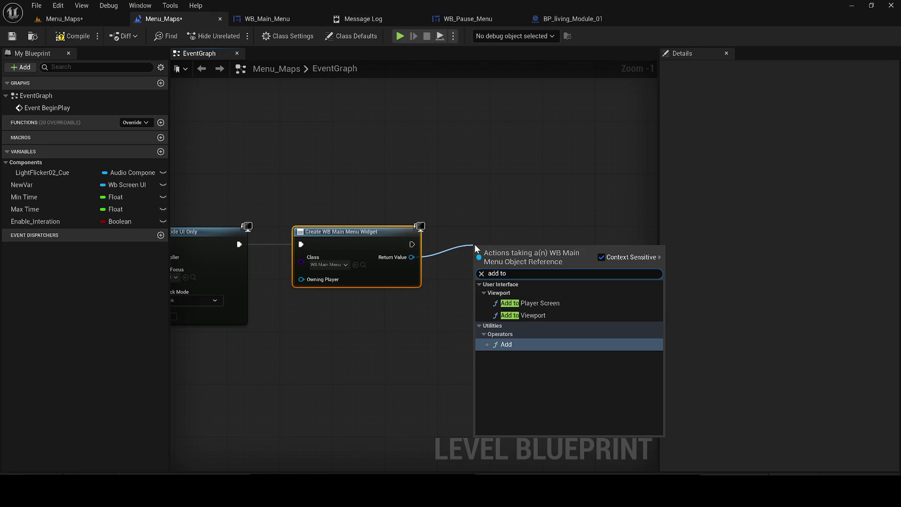
{"action": "type", "text": " v"}
{"action": "key", "text": "Return"}
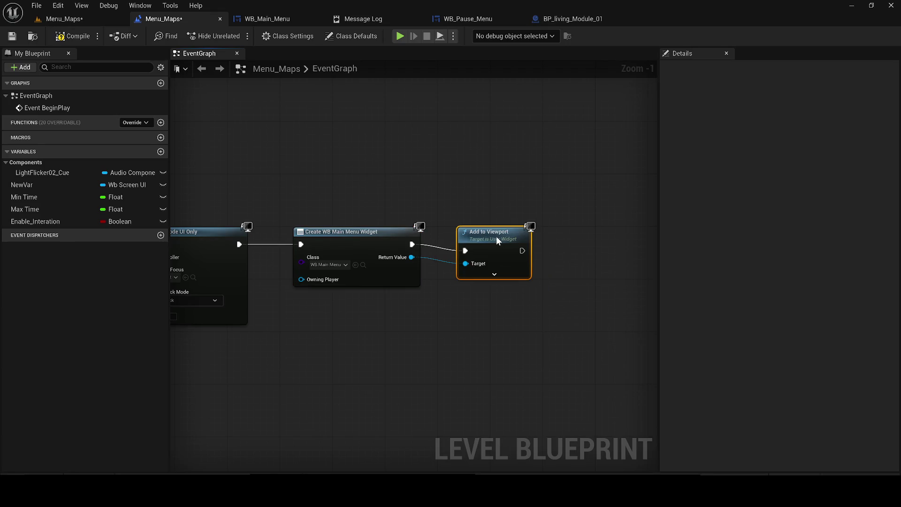
{"action": "key", "text": "q"}
{"action": "left_click", "coordinate": [14, 37]}
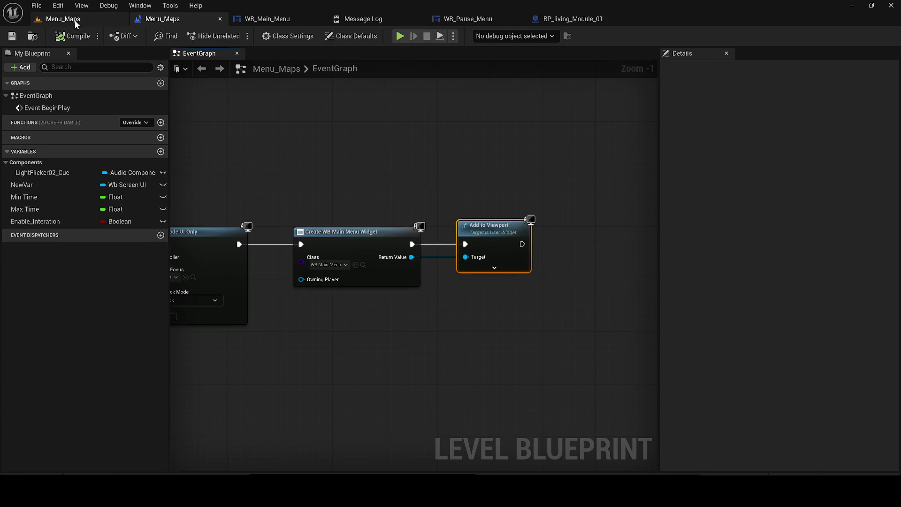
{"action": "left_click", "coordinate": [74, 20]}
{"action": "left_click", "coordinate": [234, 37]}
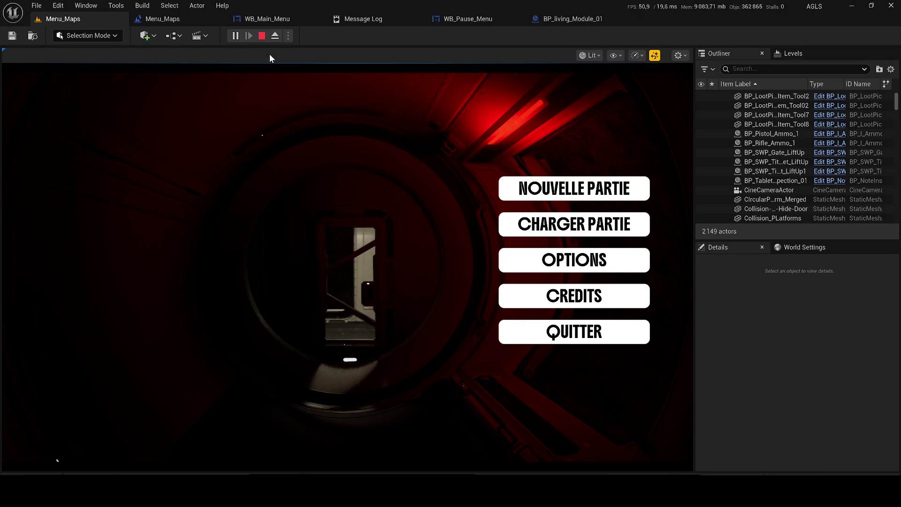
Step: Stop play, trace the Message Log error to Set Distance Text, and close WB_Marker
{"action": "left_click", "coordinate": [262, 36]}
{"action": "left_click", "coordinate": [161, 19]}
{"action": "left_click", "coordinate": [362, 19]}
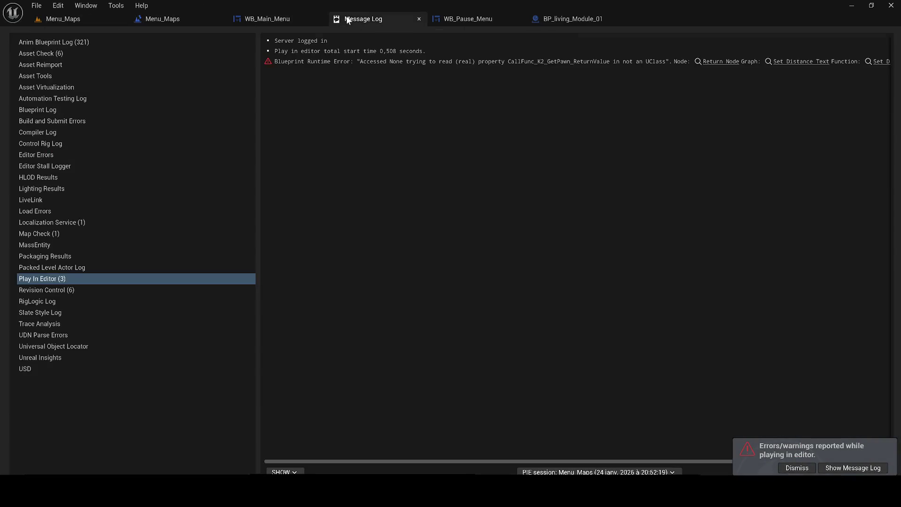
{"action": "left_click", "coordinate": [801, 60]}
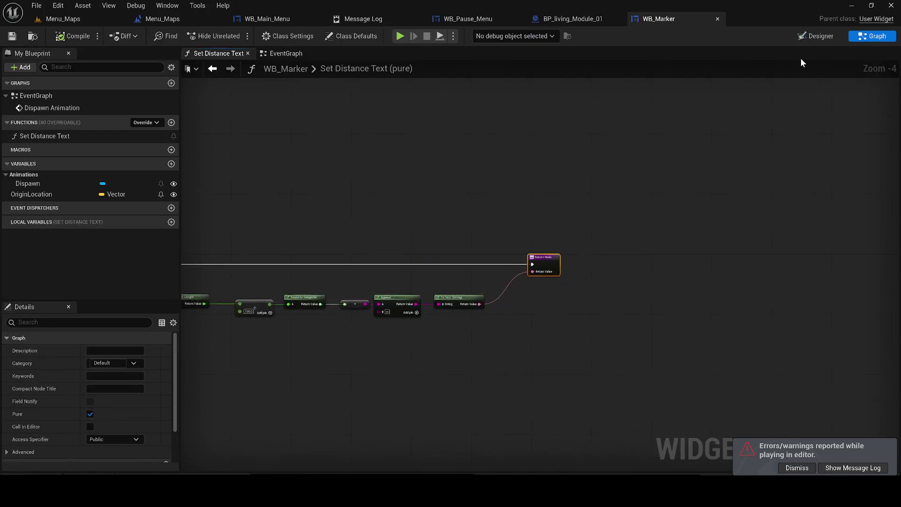
{"action": "left_click", "coordinate": [717, 19]}
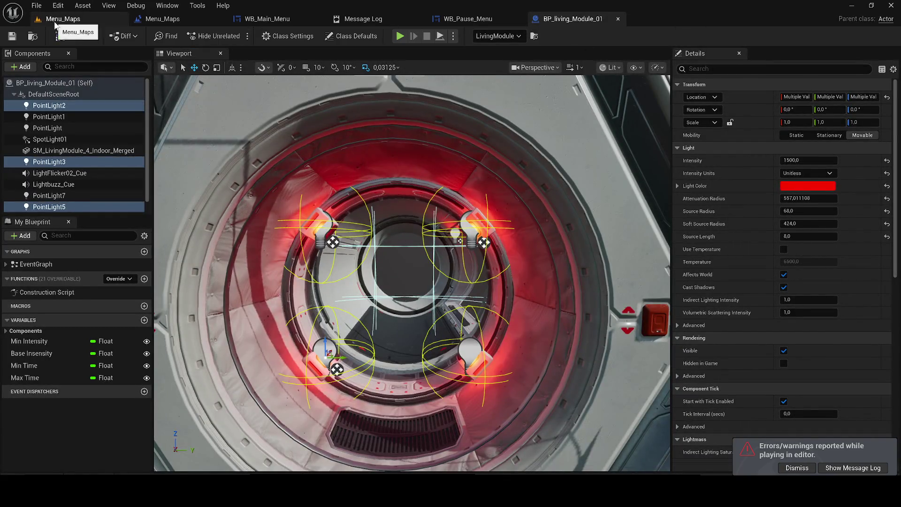
Step: Back in Menu_Maps, clear the Outliner search filter and end the play session
{"action": "left_click", "coordinate": [56, 19]}
{"action": "type", "text": "mark"}
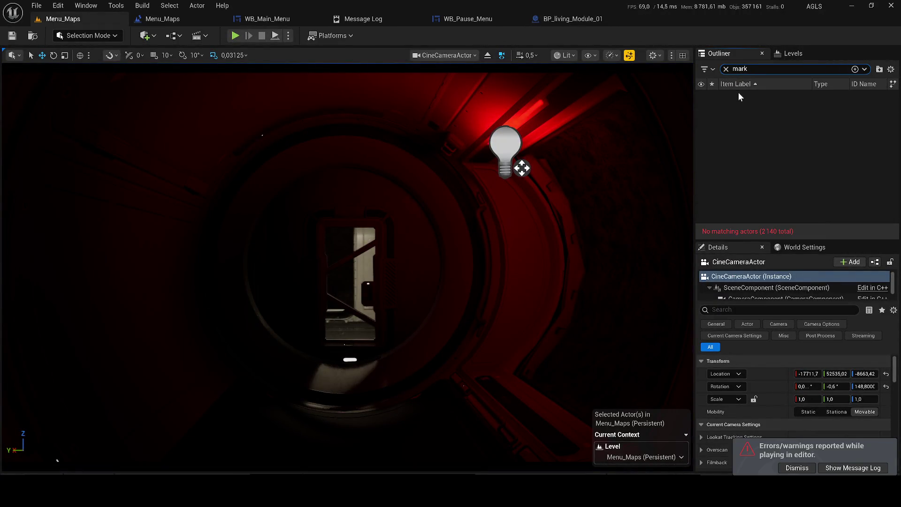
{"action": "key", "text": "BackSpace"}
{"action": "key", "text": "BackSpace"}
{"action": "key", "text": "BackSpace"}
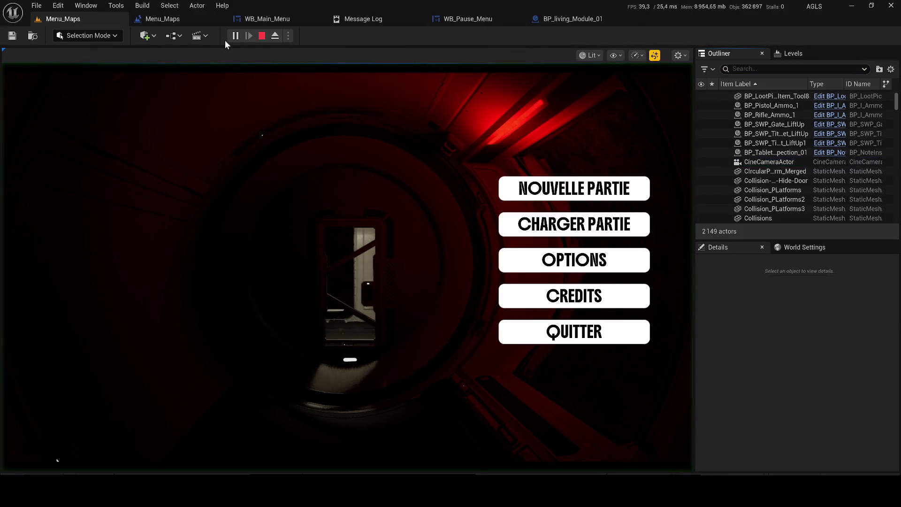
{"action": "key", "text": "Escape"}
Step: Shift WB_Main_Menu's Vertical Box of buttons left to Position X about -826.8
{"action": "left_click", "coordinate": [187, 20]}
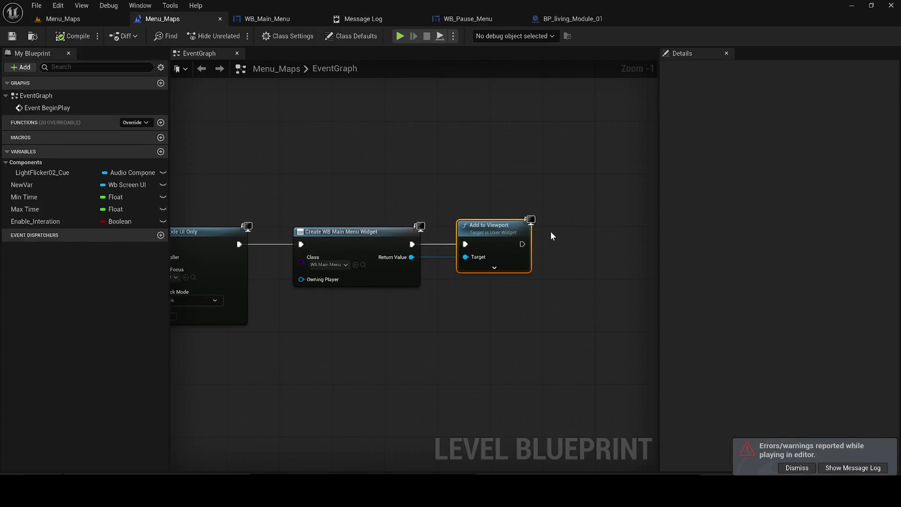
{"action": "left_click", "coordinate": [271, 20]}
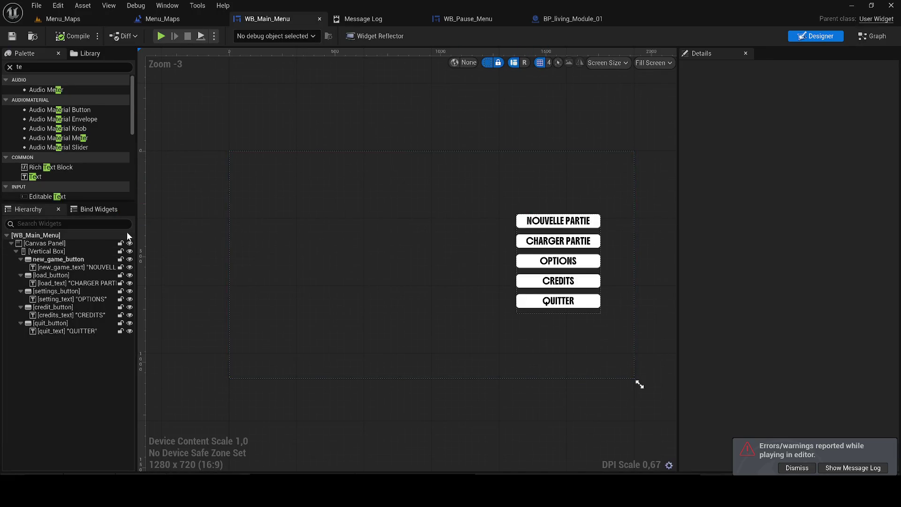
{"action": "left_click", "coordinate": [83, 252]}
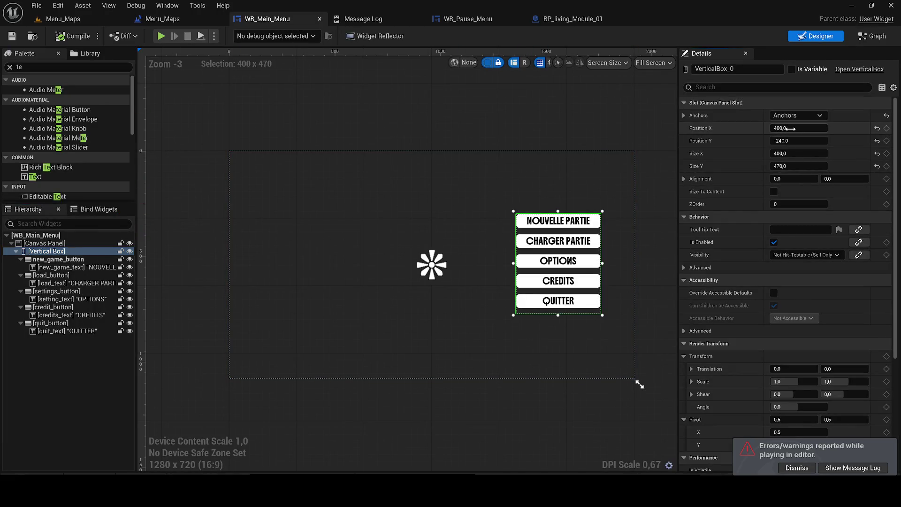
{"action": "type", "text": "900"}
{"action": "key", "text": "Return"}
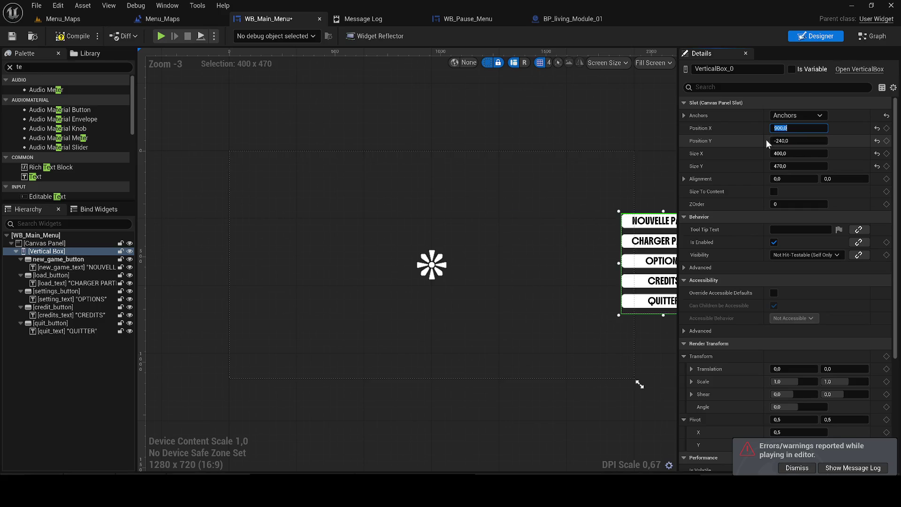
{"action": "type", "text": "-400"}
{"action": "key", "text": "Return"}
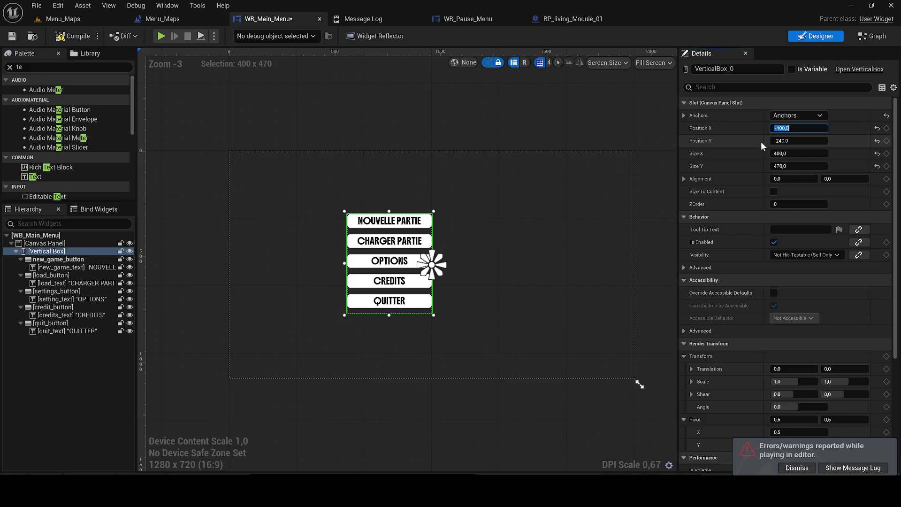
{"action": "type", "text": "00"}
{"action": "key", "text": "Return"}
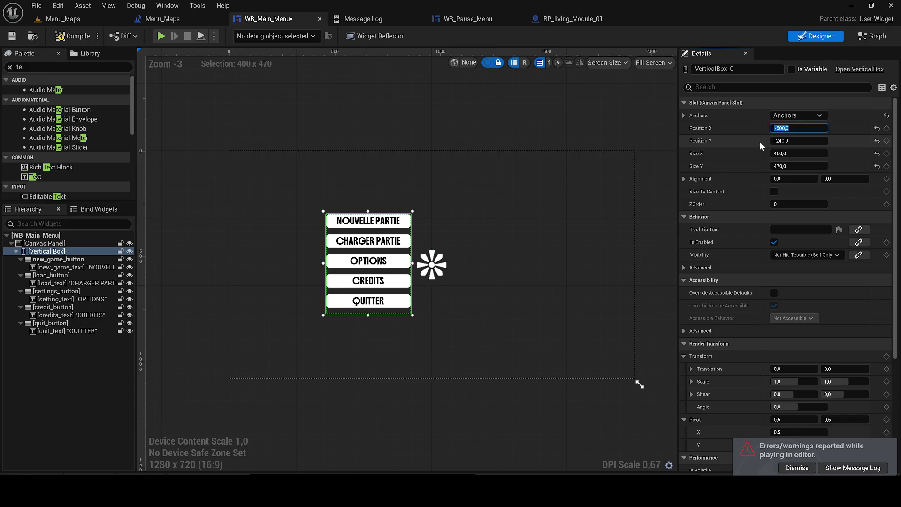
{"action": "left_click", "coordinate": [792, 128]}
{"action": "left_click_drag", "start_coordinate": [793, 128], "coordinate": [66, 26]}
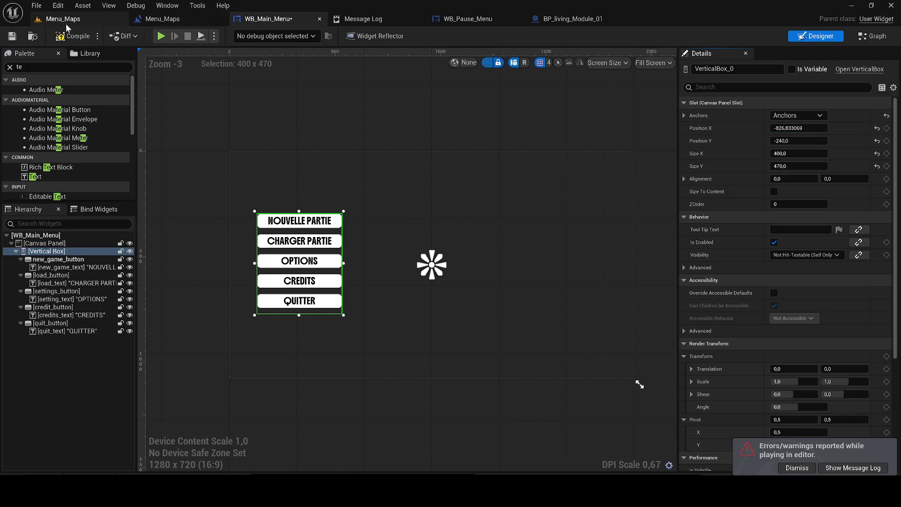
{"action": "left_click", "coordinate": [63, 19]}
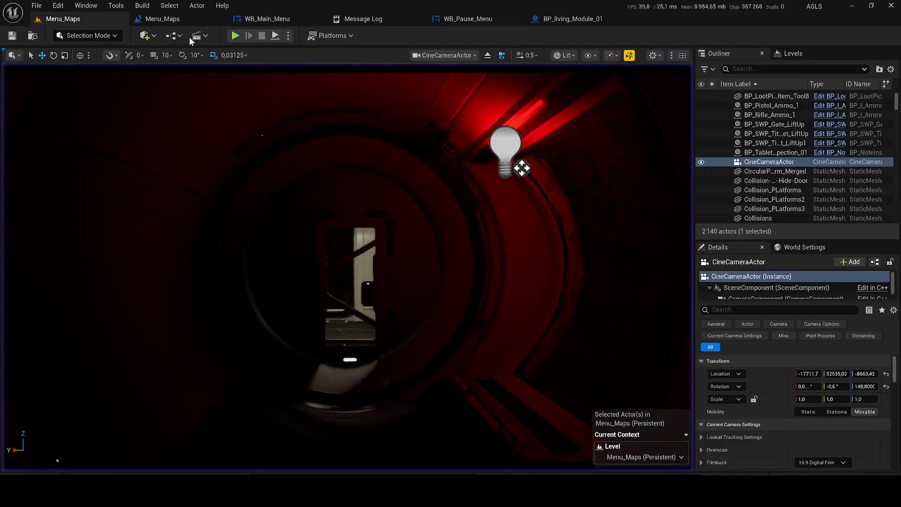
Step: Test the menu placement, then turn and reposition the piloted cine camera to frame the door
{"action": "left_click", "coordinate": [235, 36]}
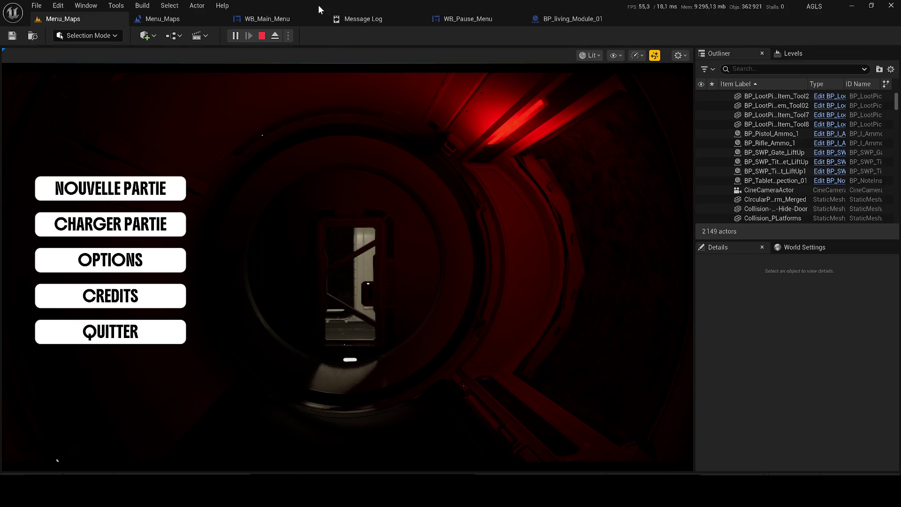
{"action": "left_click", "coordinate": [262, 36]}
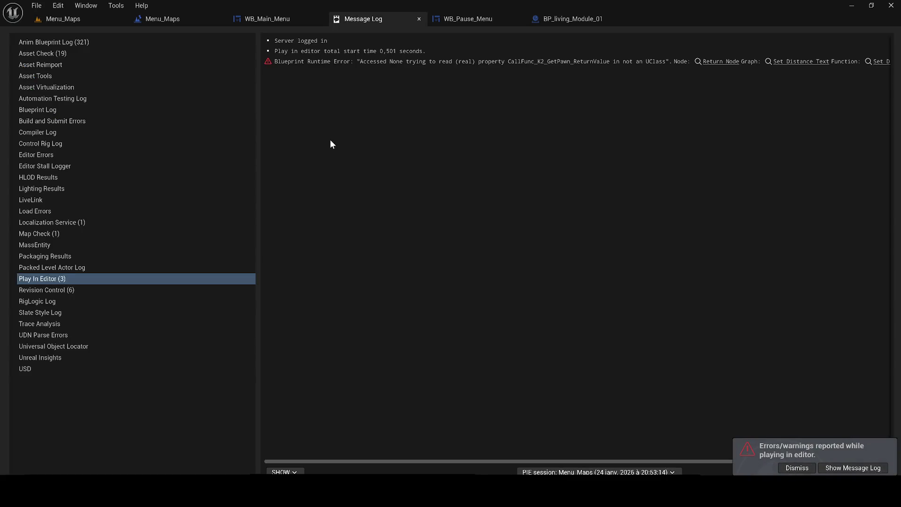
{"action": "left_click", "coordinate": [75, 20]}
{"action": "mouse_move", "coordinate": [610, 167]}
{"action": "left_mouse_down"}
{"action": "mouse_move", "coordinate": [188, 167]}
{"action": "mouse_move", "coordinate": [188, 211]}
{"action": "mouse_move", "coordinate": [178, 201]}
{"action": "mouse_move", "coordinate": [174, 234]}
{"action": "left_mouse_up"}
{"action": "mouse_move", "coordinate": [315, 174]}
{"action": "left_mouse_down"}
{"action": "mouse_move", "coordinate": [207, 223]}
{"action": "mouse_move", "coordinate": [312, 225]}
{"action": "mouse_move", "coordinate": [314, 83]}
{"action": "mouse_move", "coordinate": [238, 34]}
{"action": "left_mouse_up"}
{"action": "left_click", "coordinate": [234, 36]}
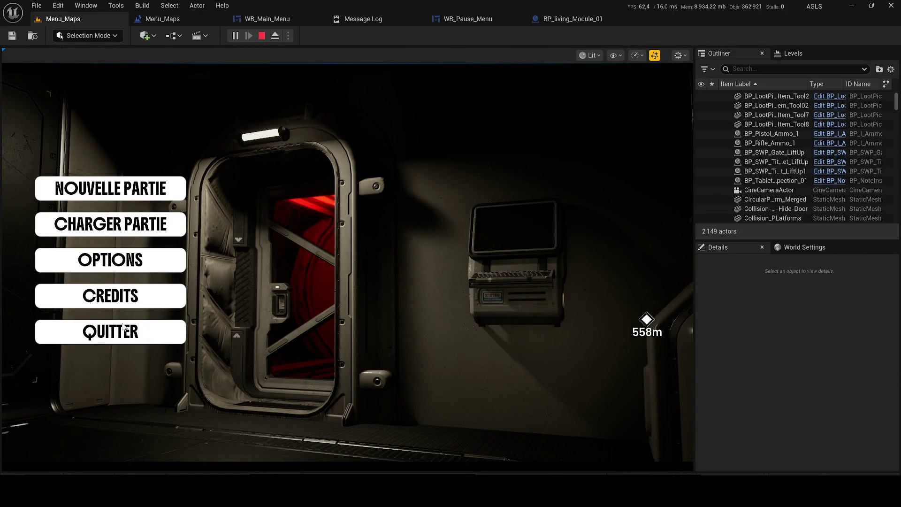
Step: Turn the cine camera to a head-on red ring angle and play again
{"action": "key", "text": "Escape"}
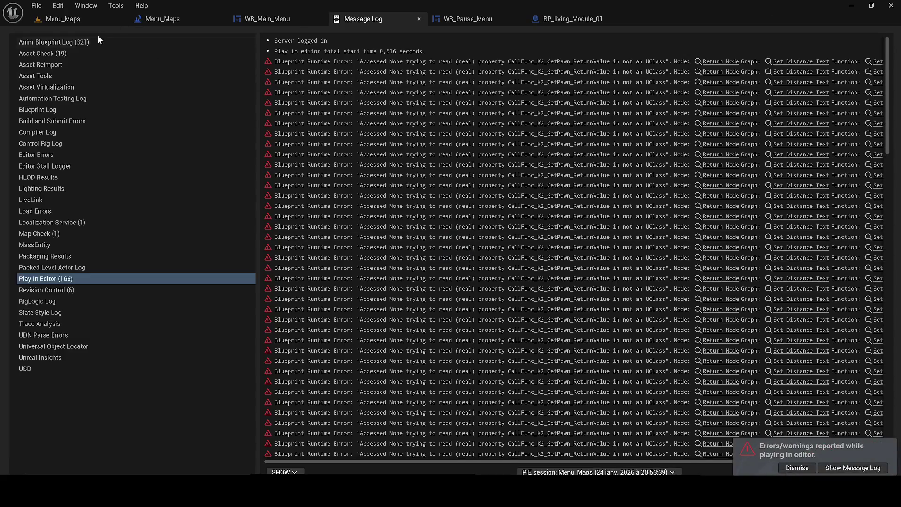
{"action": "left_click", "coordinate": [75, 19]}
{"action": "scroll", "coordinate": [347, 268], "scroll_direction": "up", "scroll_amount": 2}
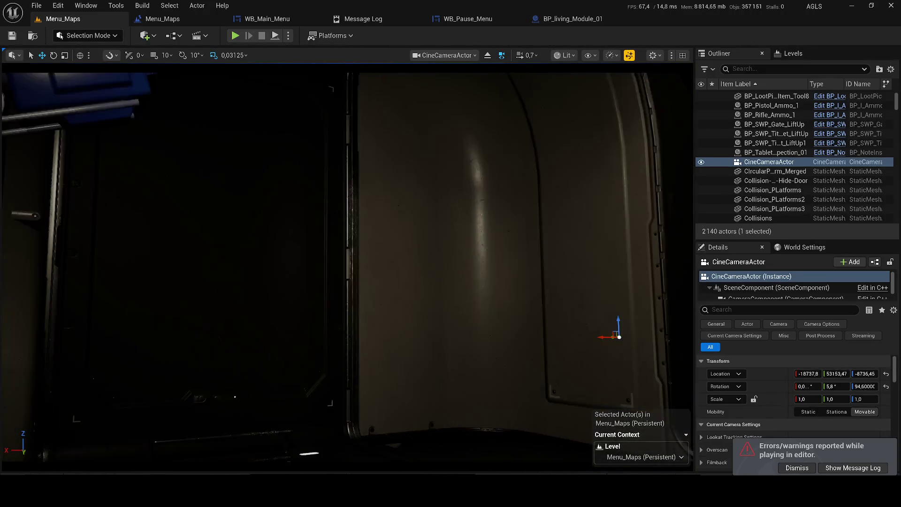
{"action": "mouse_move", "coordinate": [347, 268]}
{"action": "left_mouse_down"}
{"action": "mouse_move", "coordinate": [281, 265]}
{"action": "mouse_move", "coordinate": [234, 279]}
{"action": "mouse_move", "coordinate": [276, 179]}
{"action": "left_mouse_up"}
{"action": "left_click", "coordinate": [235, 36]}
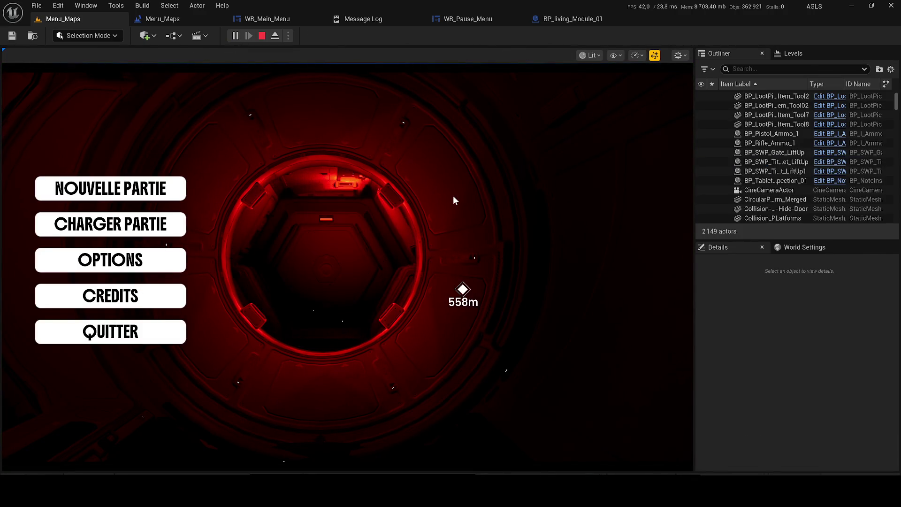
Step: Fly the cine camera forward and pitch it up, then play to check the framing
{"action": "key", "text": "Escape"}
{"action": "left_click", "coordinate": [63, 18]}
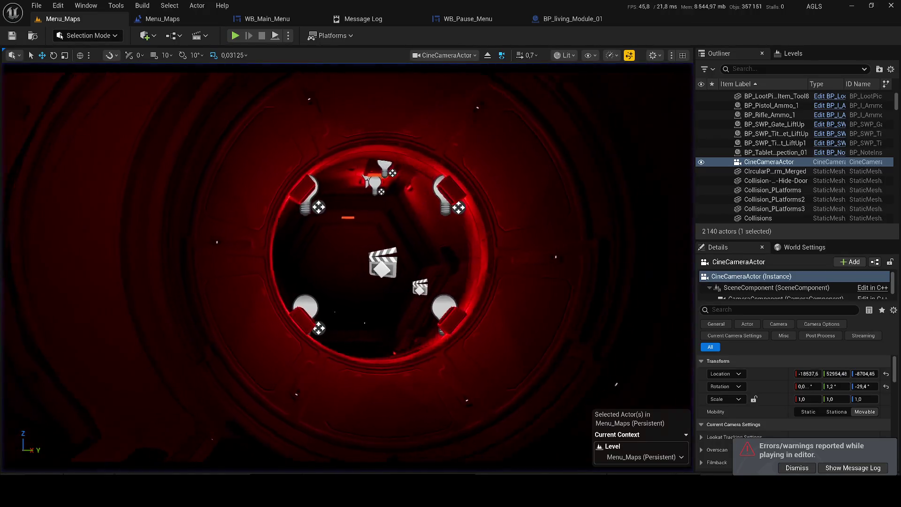
{"action": "scroll", "coordinate": [347, 263], "scroll_direction": "up", "scroll_amount": 3}
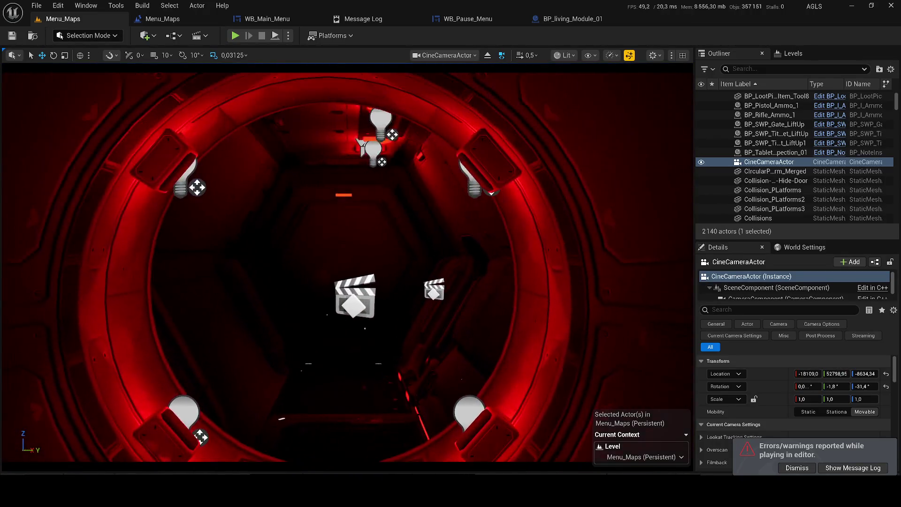
{"action": "left_click_drag", "start_coordinate": [366, 220], "coordinate": [366, 196]}
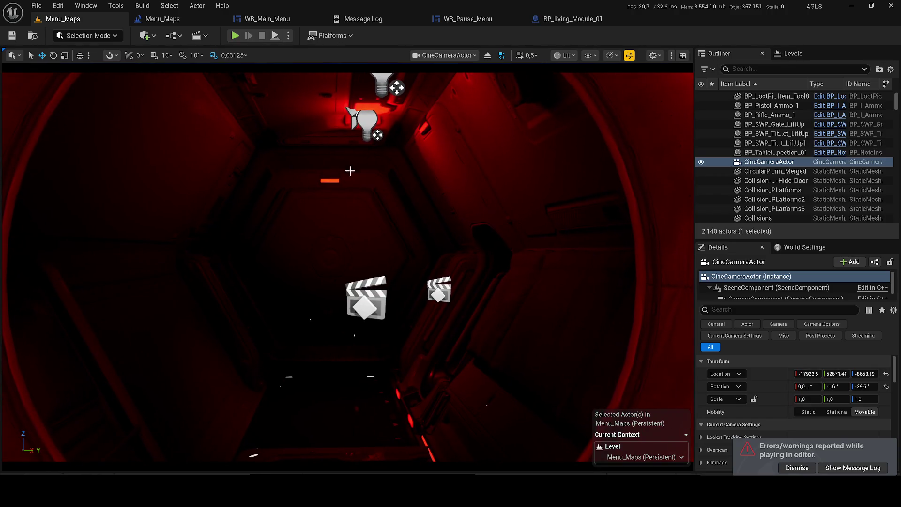
{"action": "left_click", "coordinate": [235, 36]}
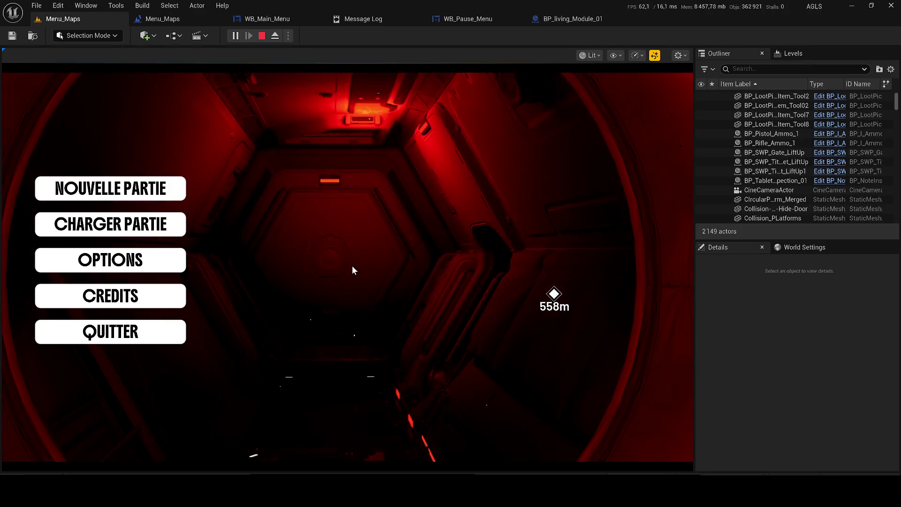
Step: Move, turn and slightly tilt up the cine camera, then play again with Alt+P
{"action": "key", "text": "Escape"}
{"action": "left_click", "coordinate": [101, 19]}
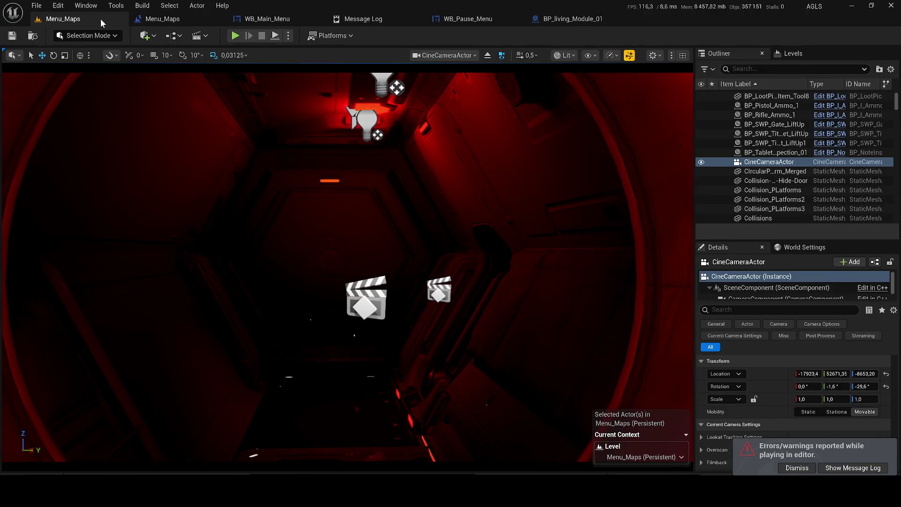
{"action": "left_click_drag", "start_coordinate": [348, 253], "coordinate": [441, 281]}
{"action": "left_click_drag", "start_coordinate": [277, 76], "coordinate": [275, 66]}
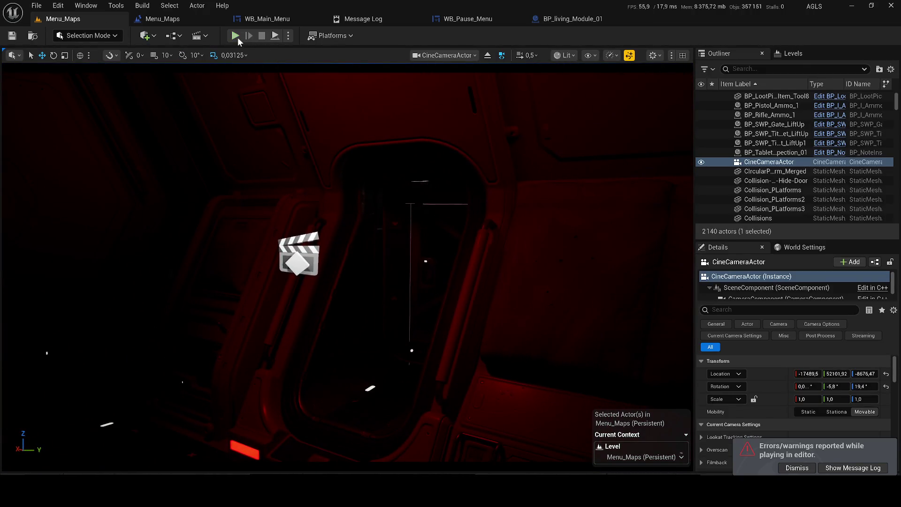
{"action": "key", "text": "alt+p"}
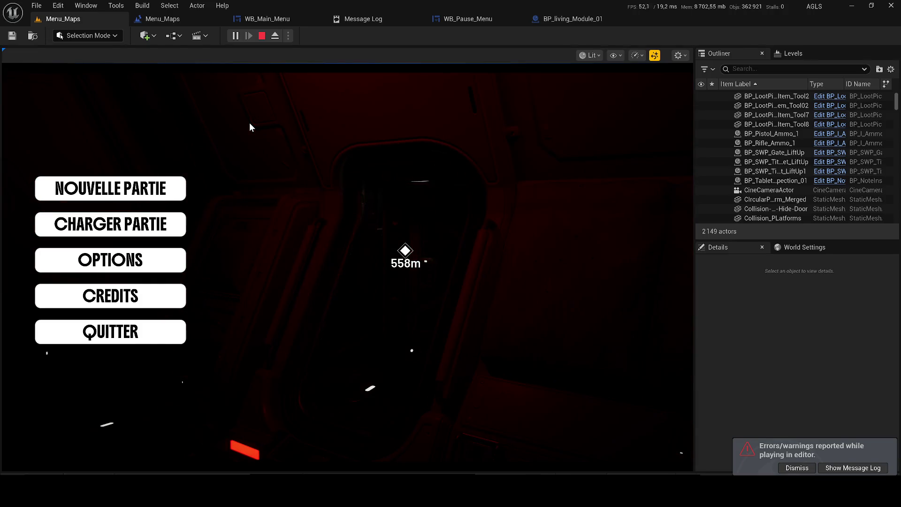
Step: Stop piloting the cine camera and frame Collision_PLatforms3 in Unlit view mode
{"action": "key", "text": "Escape"}
{"action": "left_click", "coordinate": [117, 18]}
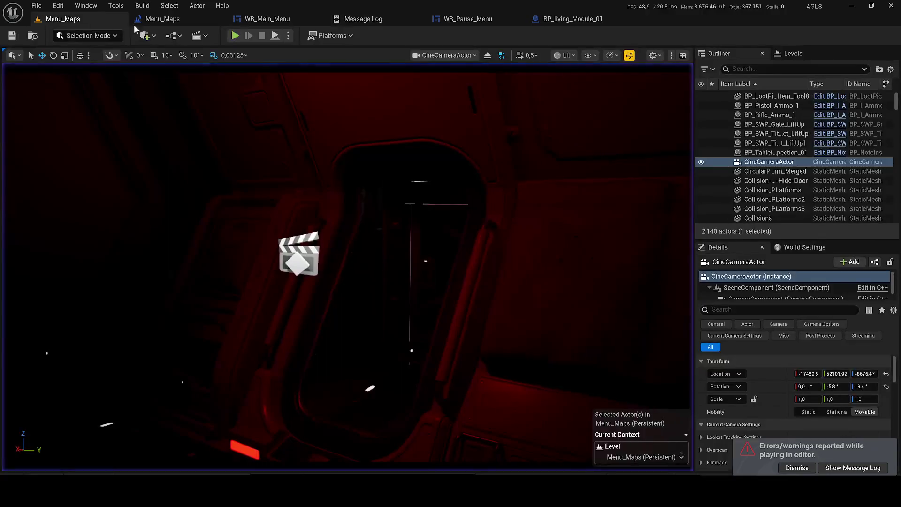
{"action": "left_click", "coordinate": [488, 55]}
{"action": "left_click", "coordinate": [439, 226]}
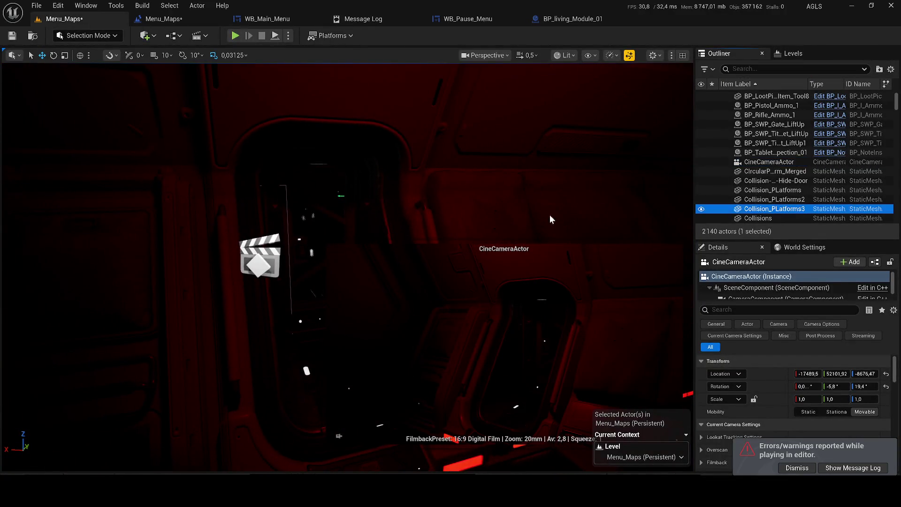
{"action": "scroll", "coordinate": [475, 126], "scroll_direction": "up", "scroll_amount": 3}
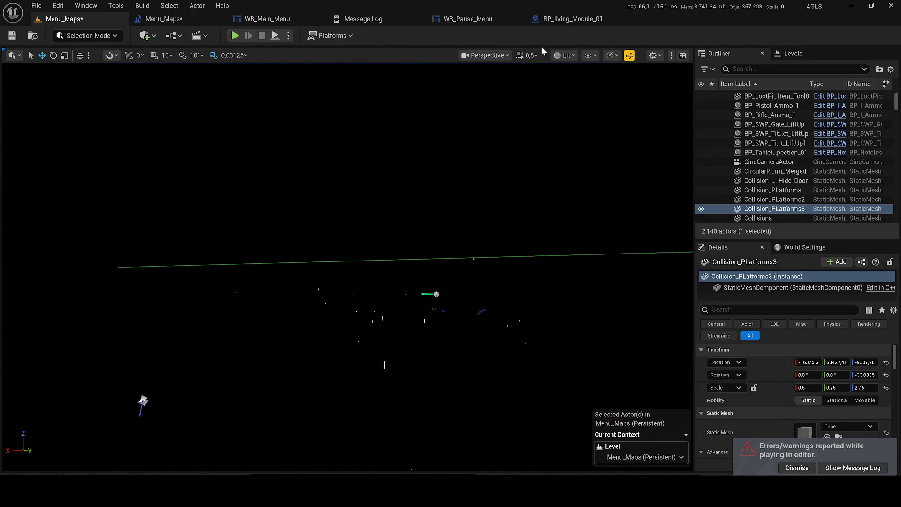
{"action": "left_click", "coordinate": [565, 55]}
{"action": "left_click", "coordinate": [594, 109]}
{"action": "key", "text": "f"}
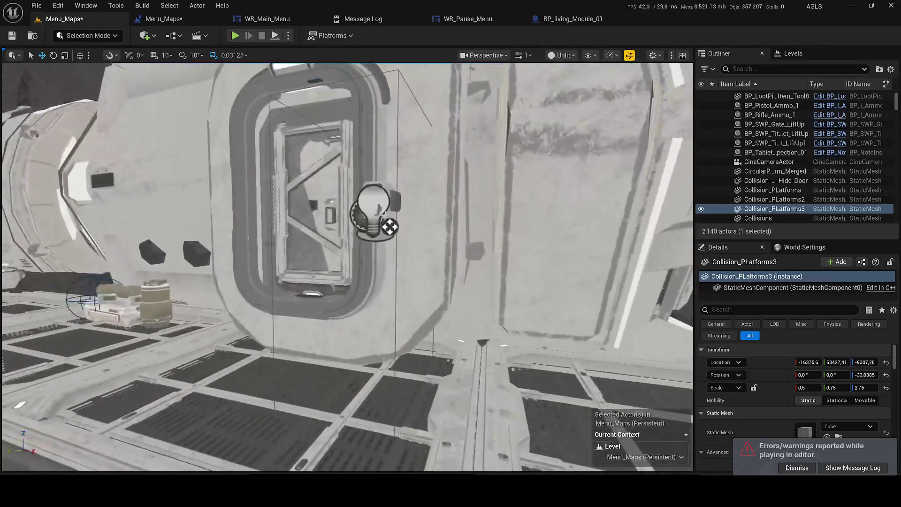
Step: Delete the Main_Button light actor and save Menu_Maps with Ctrl+S
{"action": "left_click", "coordinate": [371, 211]}
{"action": "key", "text": "Delete"}
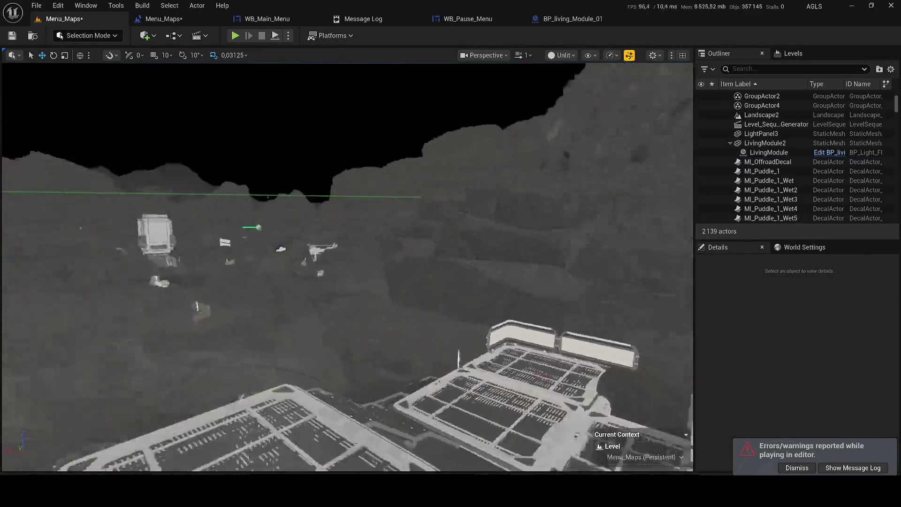
{"action": "key", "text": "ctrl+s"}
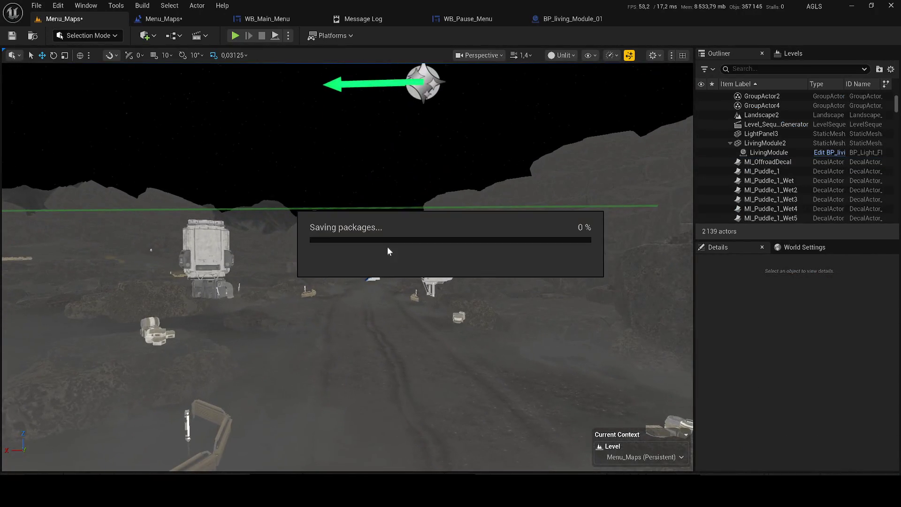
{"action": "left_click", "coordinate": [160, 19]}
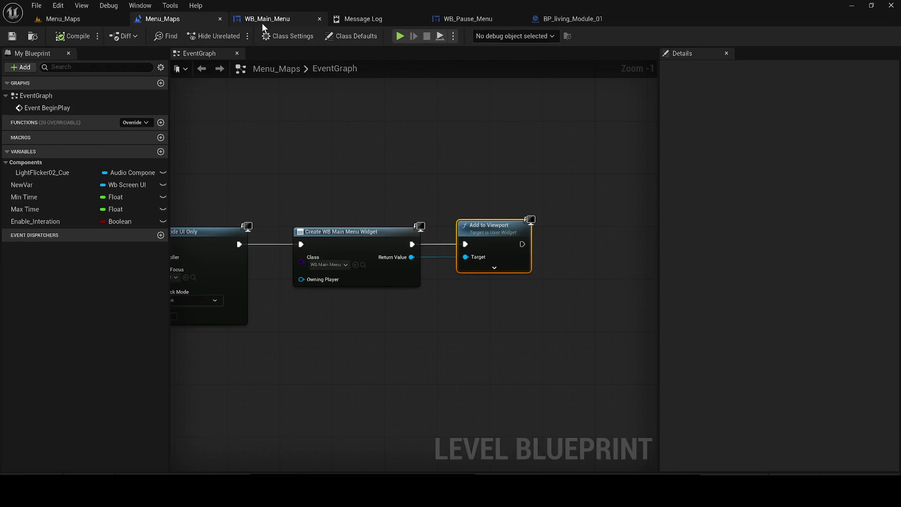
Step: Look over the WB_Main_Menu designer, then play Menu_Maps to preview the five-button menu
{"action": "left_click", "coordinate": [262, 22]}
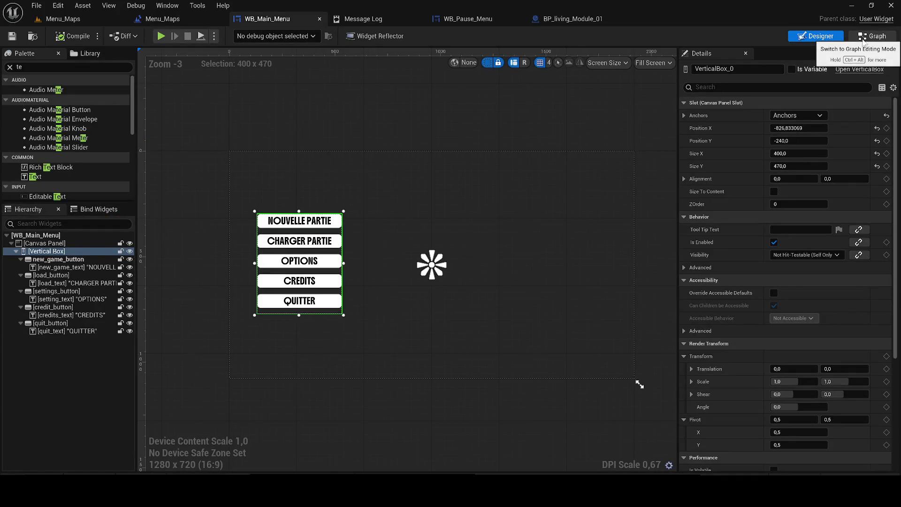
{"action": "left_click", "coordinate": [50, 23]}
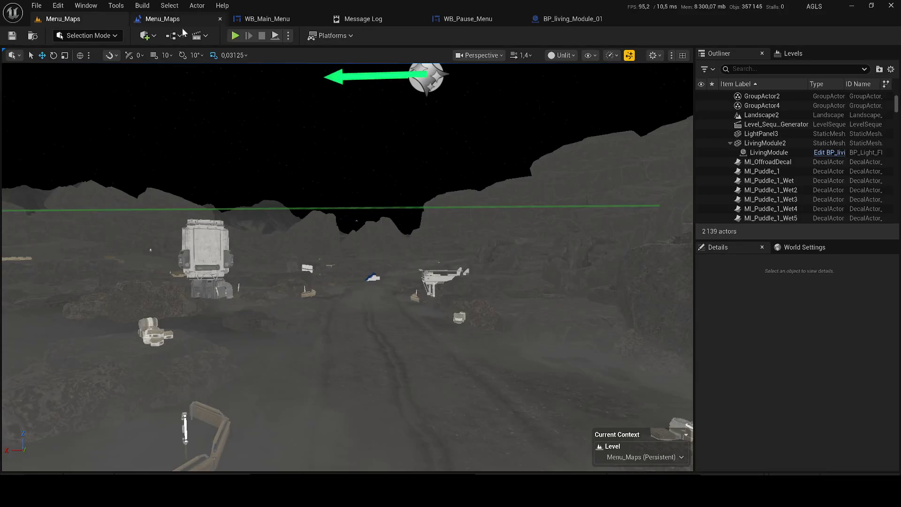
{"action": "left_click", "coordinate": [235, 36]}
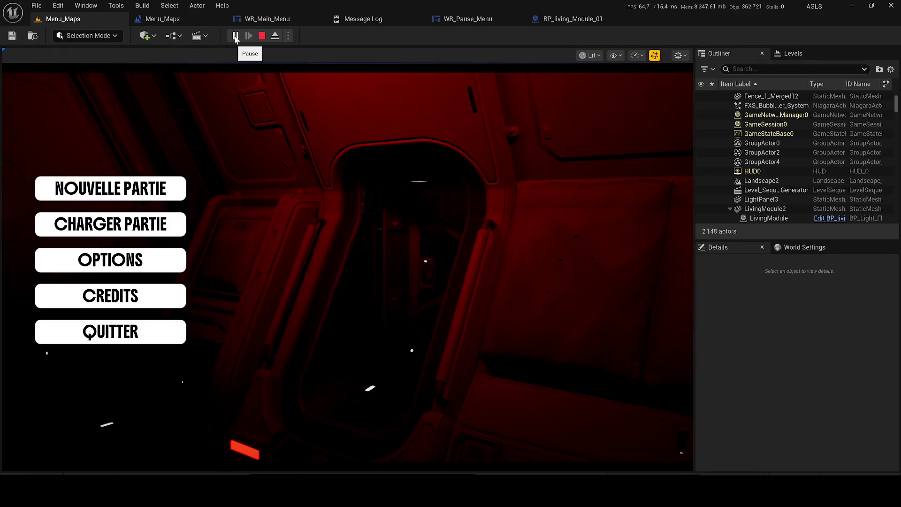
{"action": "key", "text": "Escape"}
Step: Return to Lit view and make B_Sub_Level_3_Etage_1 visible from the sublevel list
{"action": "left_click", "coordinate": [563, 55]}
{"action": "left_click", "coordinate": [570, 80]}
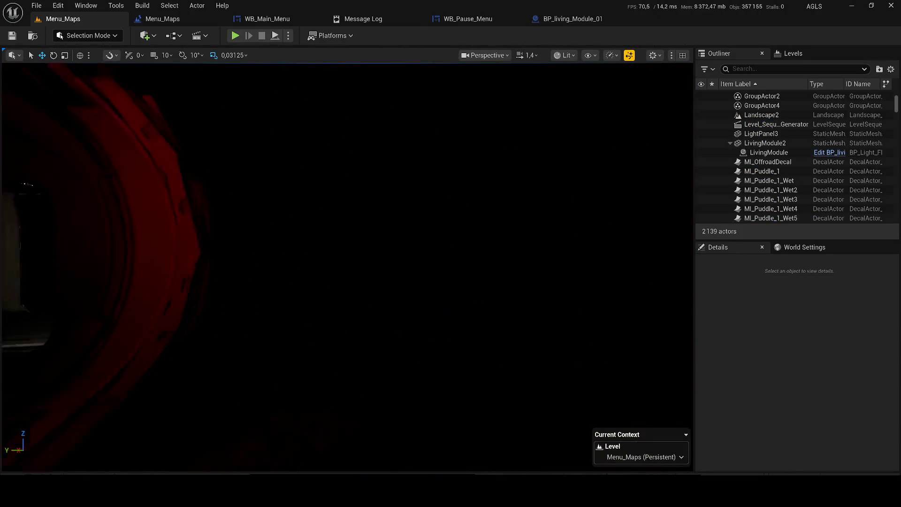
{"action": "scroll", "coordinate": [348, 266], "scroll_direction": "down", "scroll_amount": 3}
{"action": "left_click_drag", "start_coordinate": [347, 266], "coordinate": [347, 211]}
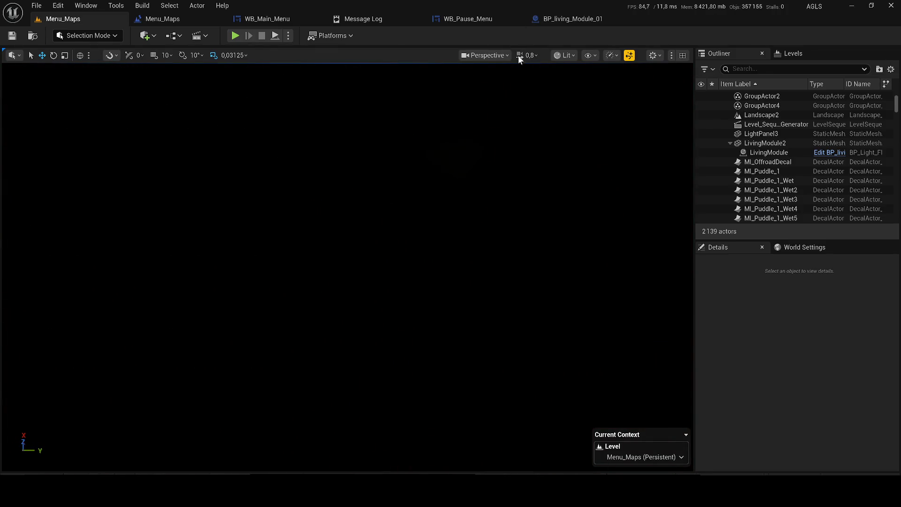
{"action": "left_click", "coordinate": [789, 59]}
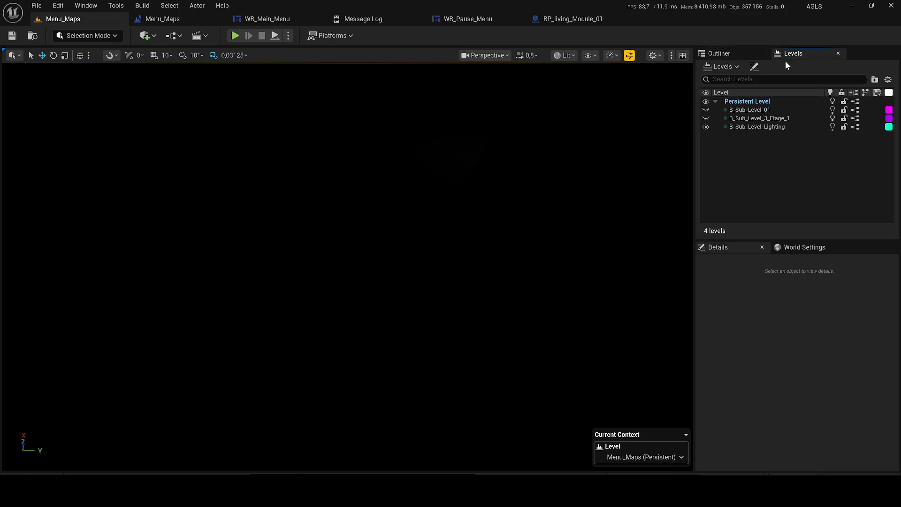
{"action": "left_click", "coordinate": [754, 117]}
{"action": "right_click", "coordinate": [754, 118]}
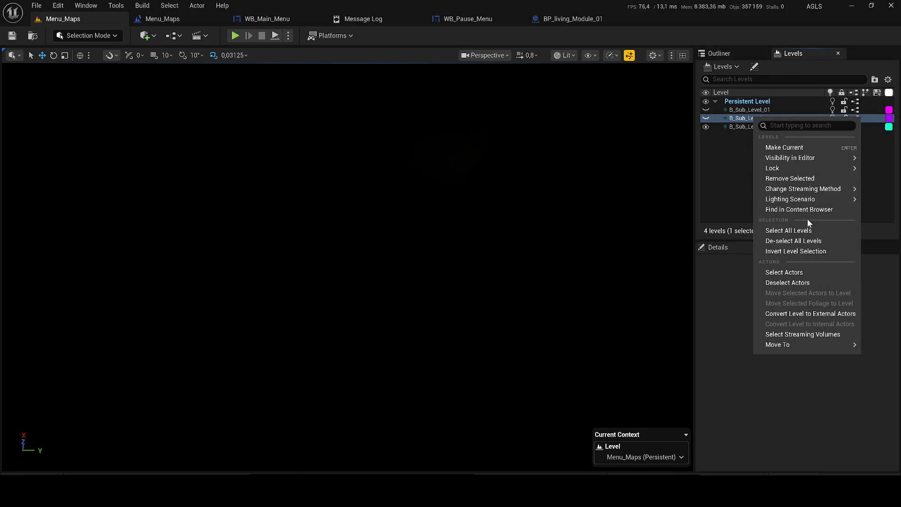
{"action": "left_click", "coordinate": [652, 109]}
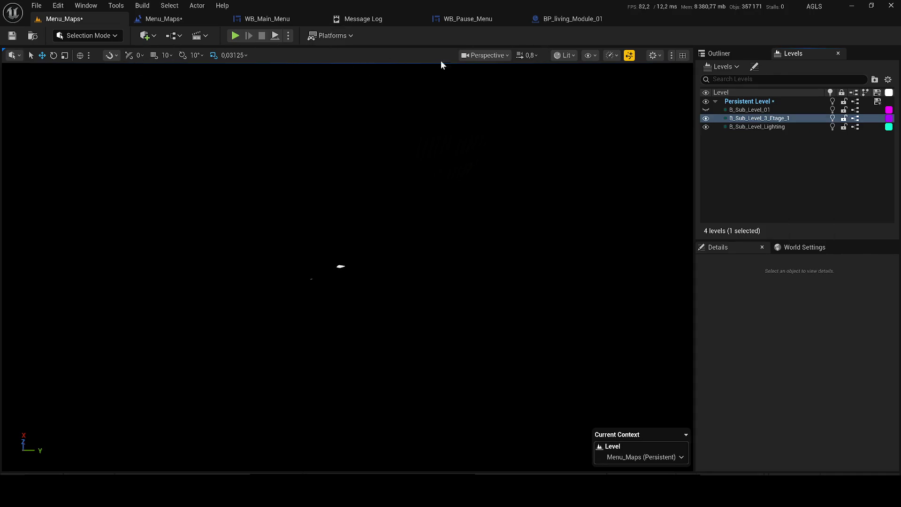
Step: Inspect the shown sublevel in Unlit, then fly into the red-lit corridor in Lit view
{"action": "left_click", "coordinate": [565, 56]}
{"action": "left_click", "coordinate": [579, 107]}
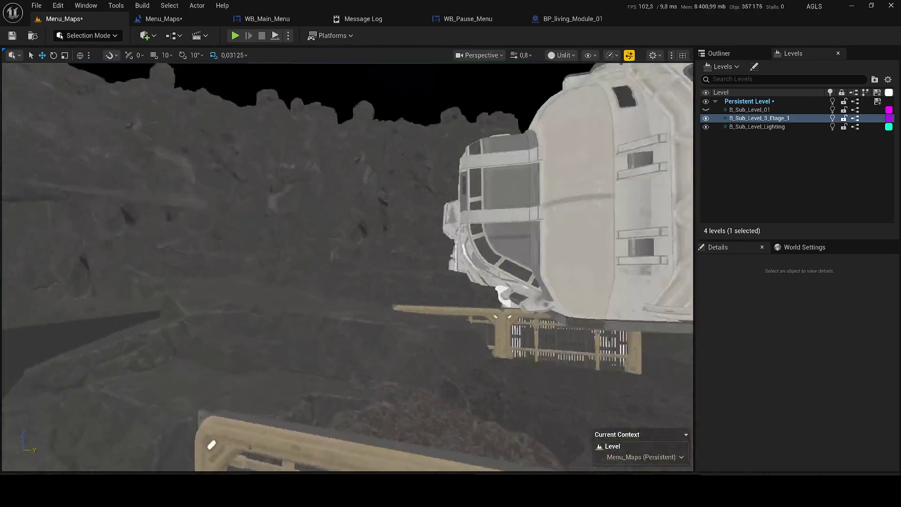
{"action": "left_click_drag", "start_coordinate": [347, 267], "coordinate": [347, 267]}
{"action": "scroll", "coordinate": [347, 267], "scroll_direction": "down", "scroll_amount": 1}
{"action": "left_click", "coordinate": [563, 55]}
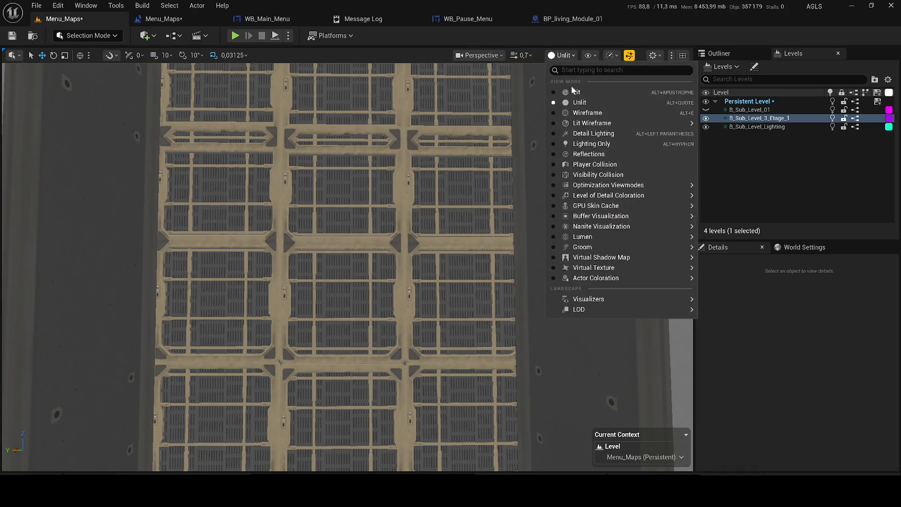
{"action": "left_click", "coordinate": [570, 85]}
{"action": "left_click_drag", "start_coordinate": [347, 268], "coordinate": [348, 267]}
{"action": "left_click", "coordinate": [719, 53]}
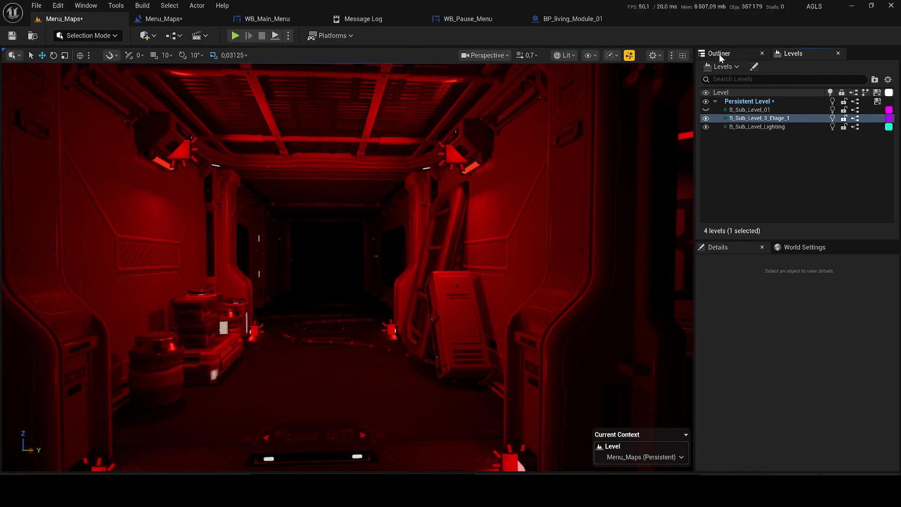
Step: Search the Outliner for 'camera', pilot CineCameraActor, and turn it to about 178.2° yaw
{"action": "left_click", "coordinate": [783, 69]}
{"action": "type", "text": "ca"}
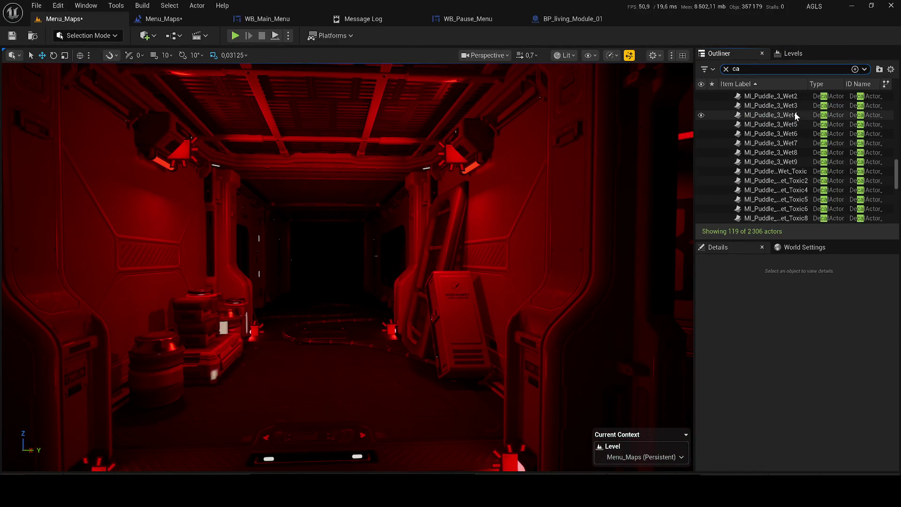
{"action": "type", "text": "mera"}
{"action": "left_click", "coordinate": [765, 105]}
{"action": "right_click", "coordinate": [765, 105]}
{"action": "left_click", "coordinate": [784, 231]}
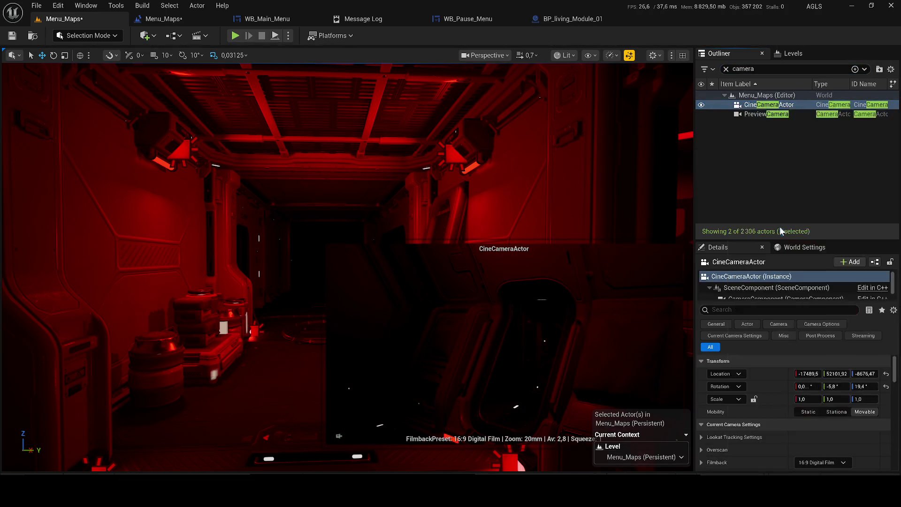
{"action": "mouse_move", "coordinate": [347, 268]}
{"action": "left_mouse_down"}
{"action": "mouse_move", "coordinate": [300, 270]}
{"action": "mouse_move", "coordinate": [413, 347]}
{"action": "mouse_move", "coordinate": [338, 281]}
{"action": "mouse_move", "coordinate": [309, 310]}
{"action": "mouse_move", "coordinate": [356, 314]}
{"action": "left_mouse_up"}
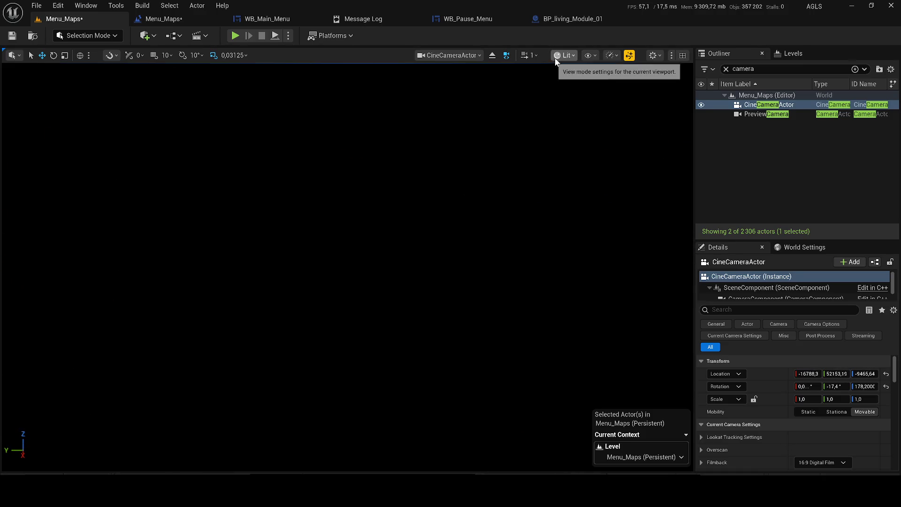
Step: Fly the piloted cine camera toward the hatch, checking in Unlit then returning to Lit
{"action": "left_click", "coordinate": [563, 55]}
{"action": "left_click", "coordinate": [578, 98]}
{"action": "left_click_drag", "start_coordinate": [578, 99], "coordinate": [554, 113]}
{"action": "mouse_move", "coordinate": [347, 262]}
{"action": "left_mouse_down"}
{"action": "mouse_move", "coordinate": [460, 301]}
{"action": "mouse_move", "coordinate": [337, 244]}
{"action": "mouse_move", "coordinate": [310, 188]}
{"action": "mouse_move", "coordinate": [338, 253]}
{"action": "mouse_move", "coordinate": [328, 244]}
{"action": "left_mouse_up"}
{"action": "left_click", "coordinate": [458, 55]}
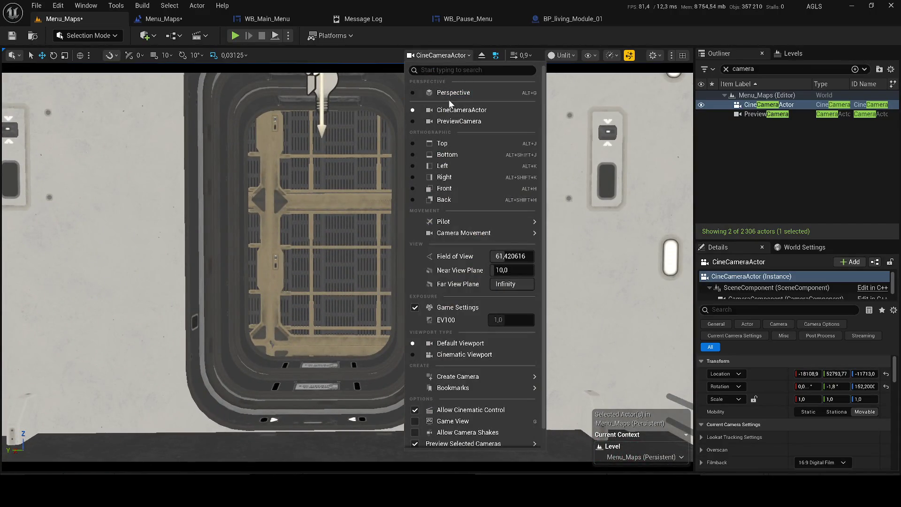
{"action": "left_click", "coordinate": [570, 59]}
{"action": "left_click", "coordinate": [578, 87]}
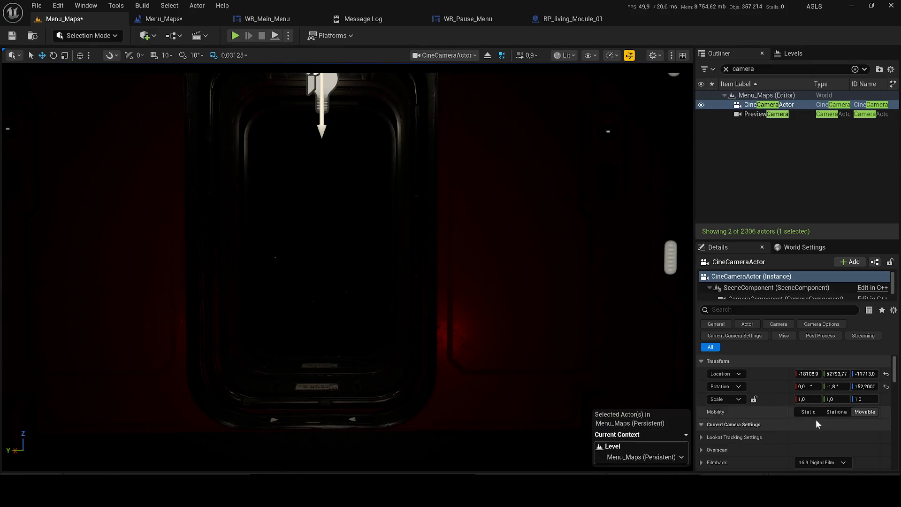
Step: Set Current Focal Length to 18, aim the camera at the 13 door, and play
{"action": "scroll", "coordinate": [825, 422], "scroll_direction": "down", "scroll_amount": 3}
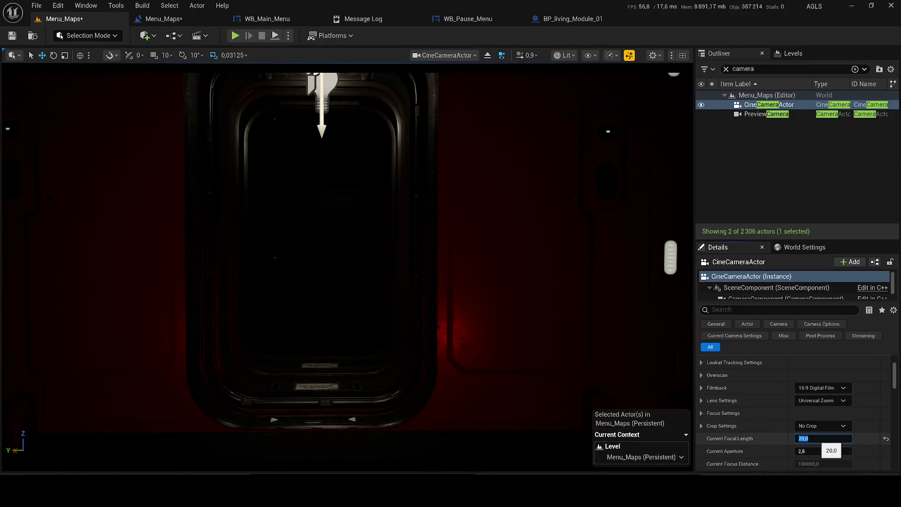
{"action": "type", "text": "8"}
{"action": "key", "text": "Return"}
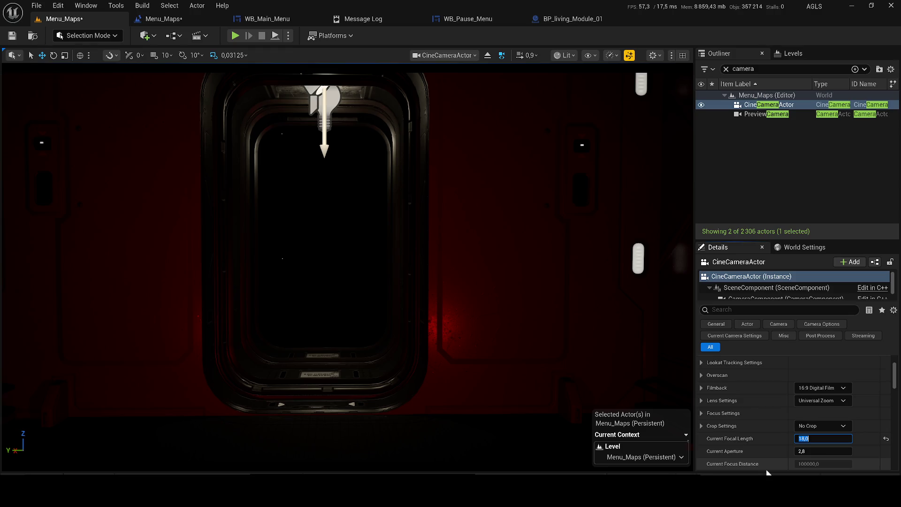
{"action": "left_click_drag", "start_coordinate": [413, 340], "coordinate": [413, 340]}
{"action": "left_click_drag", "start_coordinate": [279, 151], "coordinate": [279, 151]}
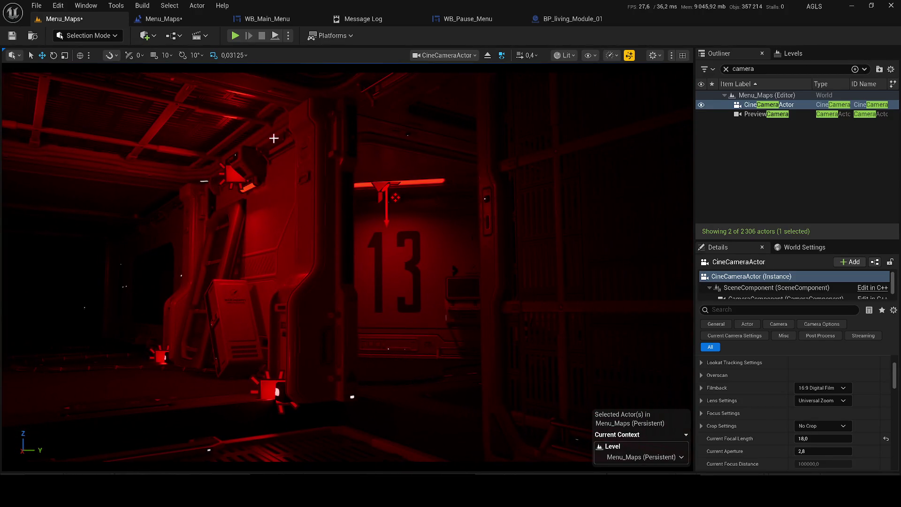
{"action": "key", "text": "alt+p"}
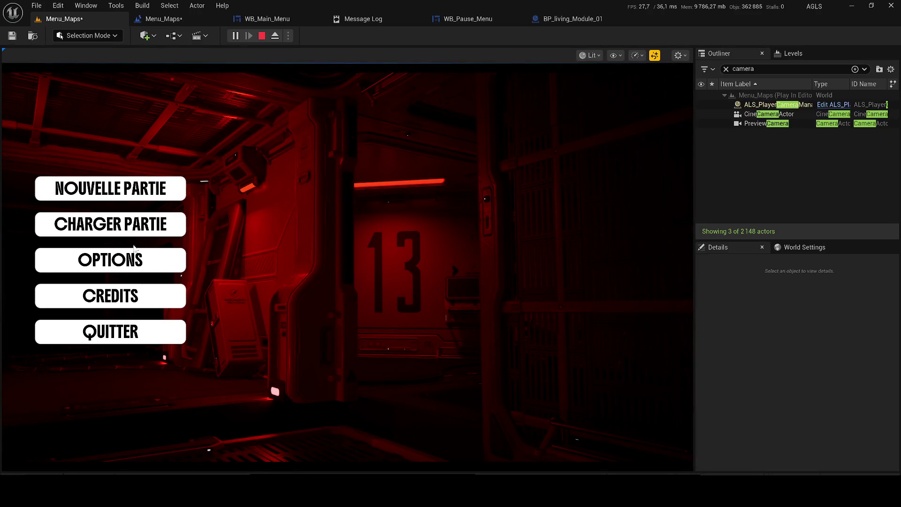
Step: Shift the WB_Main_Menu button column right by scrubbing its Vertical Box Position X to 371.08
{"action": "key", "text": "Escape"}
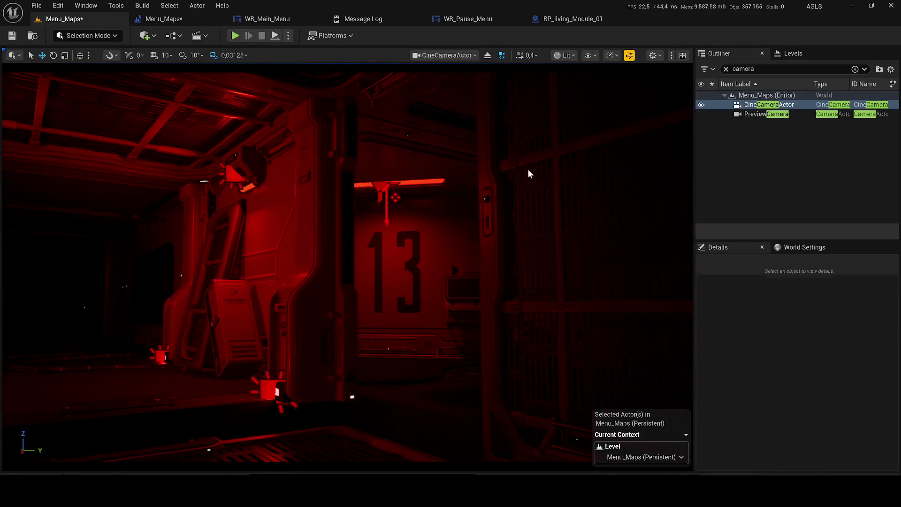
{"action": "left_click", "coordinate": [768, 114]}
{"action": "left_click", "coordinate": [164, 19]}
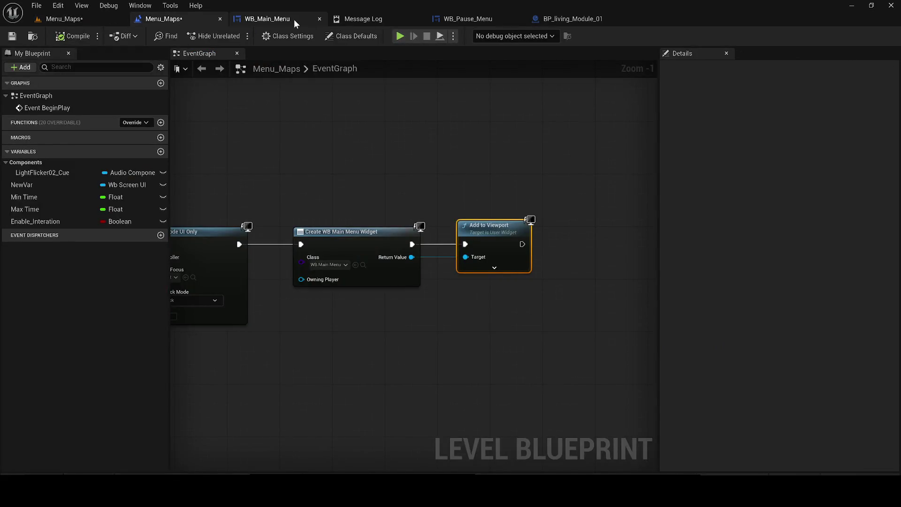
{"action": "left_click", "coordinate": [294, 20]}
{"action": "mouse_move", "coordinate": [773, 132]}
{"action": "left_mouse_down"}
{"action": "mouse_move", "coordinate": [758, 132]}
{"action": "mouse_move", "coordinate": [797, 133]}
{"action": "mouse_move", "coordinate": [780, 133]}
{"action": "left_mouse_up"}
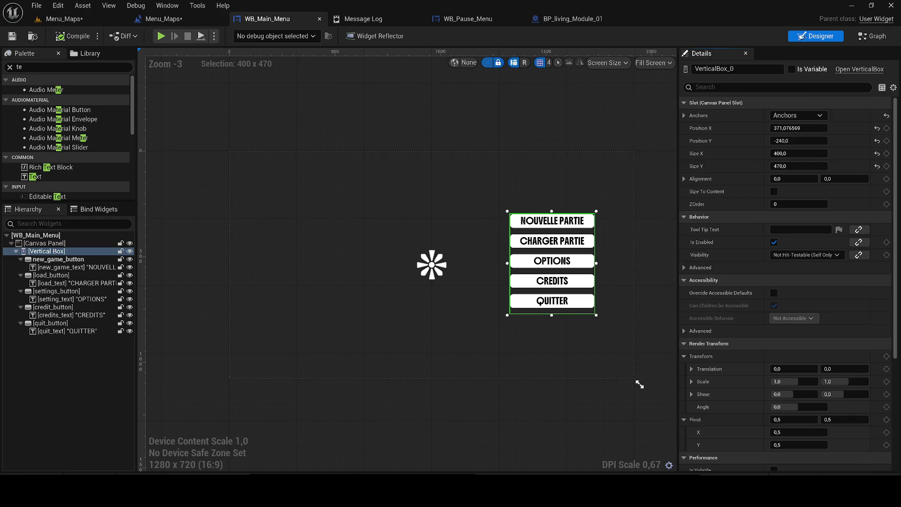
{"action": "left_click", "coordinate": [64, 18]}
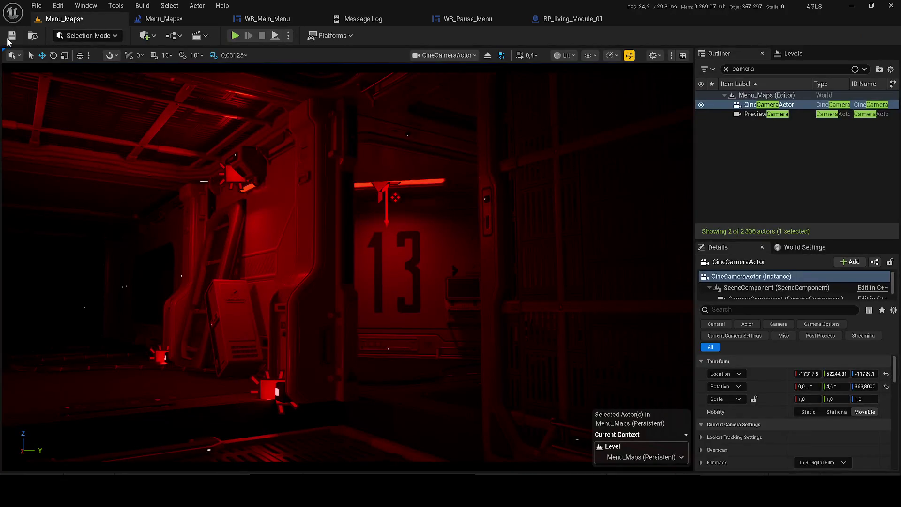
Step: Save the Menu_Maps level and play-test the menu now on the right
{"action": "left_click", "coordinate": [11, 36]}
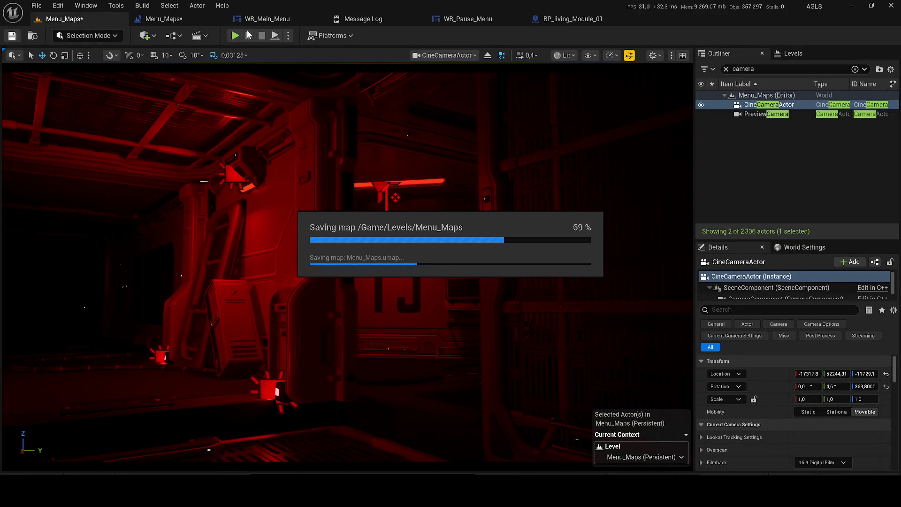
{"action": "left_click", "coordinate": [235, 36]}
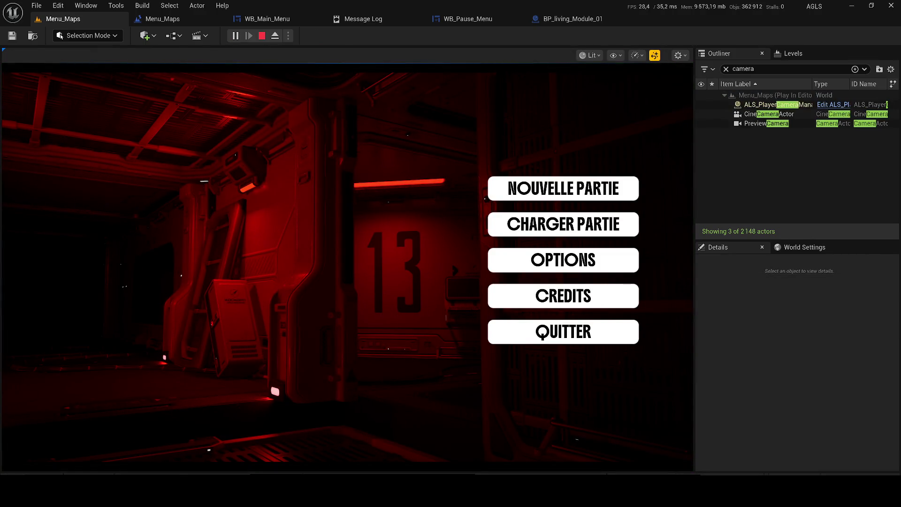
{"action": "key", "text": "Escape"}
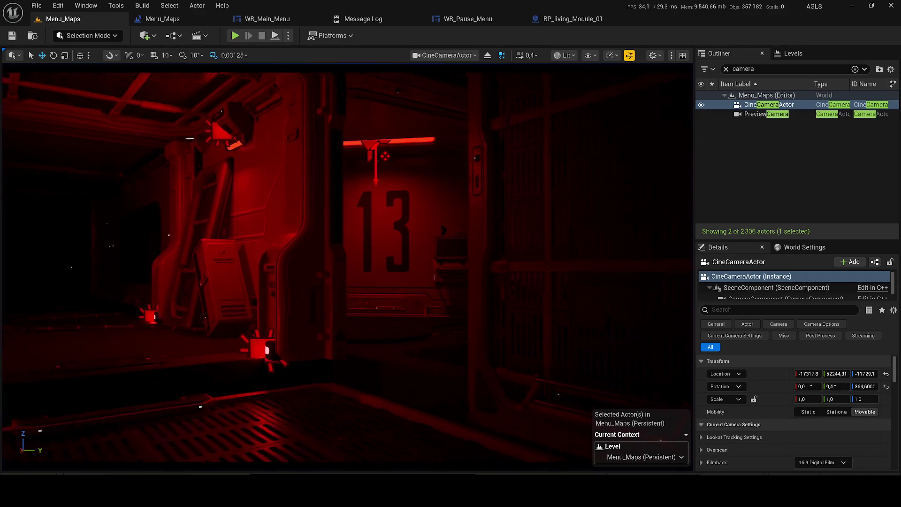
Step: Reframe the cine camera on the 13 door to about -17510, 52215, -11708 and preview it
{"action": "left_click_drag", "start_coordinate": [422, 263], "coordinate": [416, 248]}
{"action": "left_click_drag", "start_coordinate": [197, 75], "coordinate": [197, 75]}
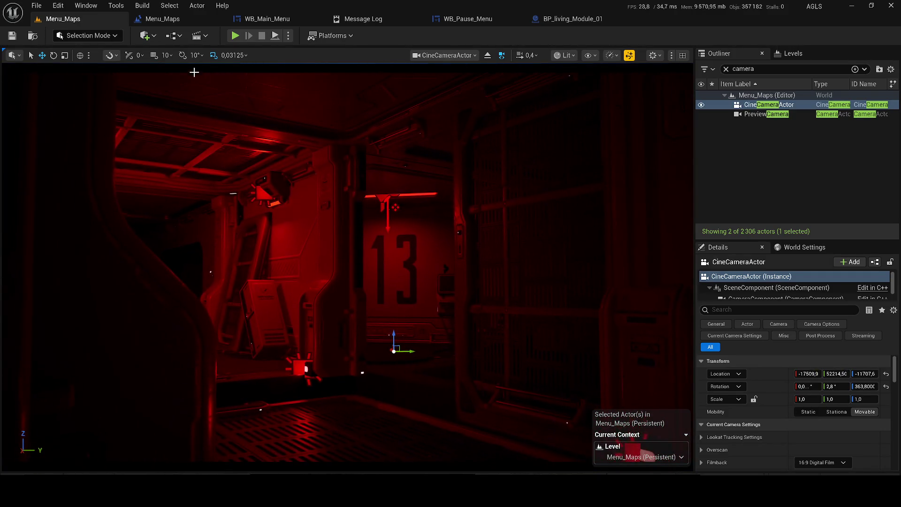
{"action": "key", "text": "alt+p"}
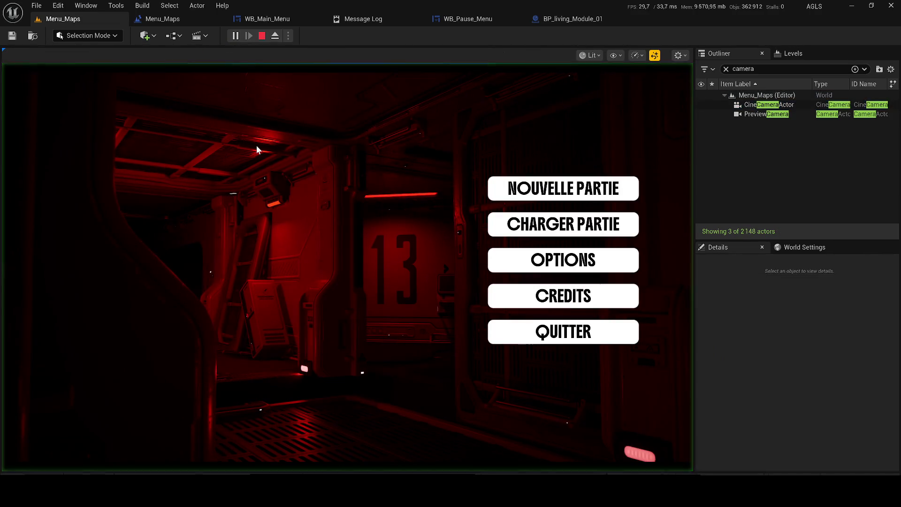
{"action": "key", "text": "Escape"}
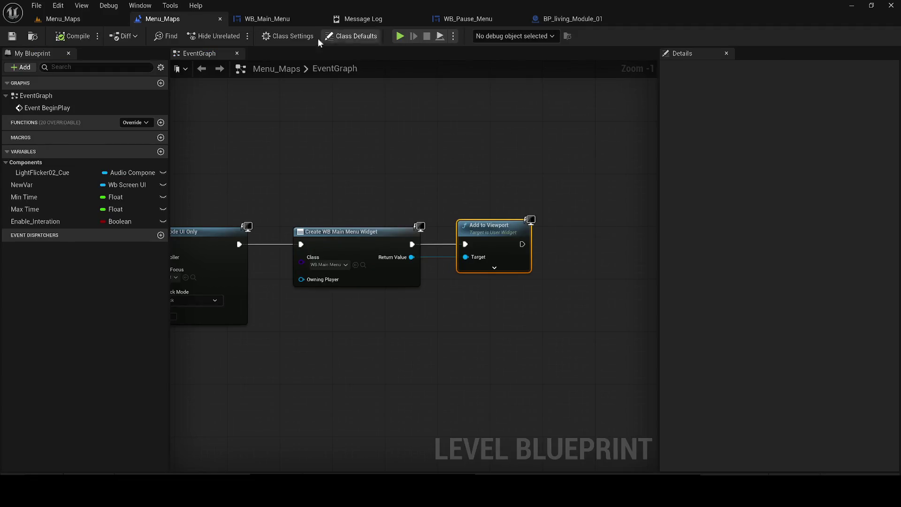
{"action": "left_click", "coordinate": [265, 18]}
{"action": "left_click", "coordinate": [422, 183]}
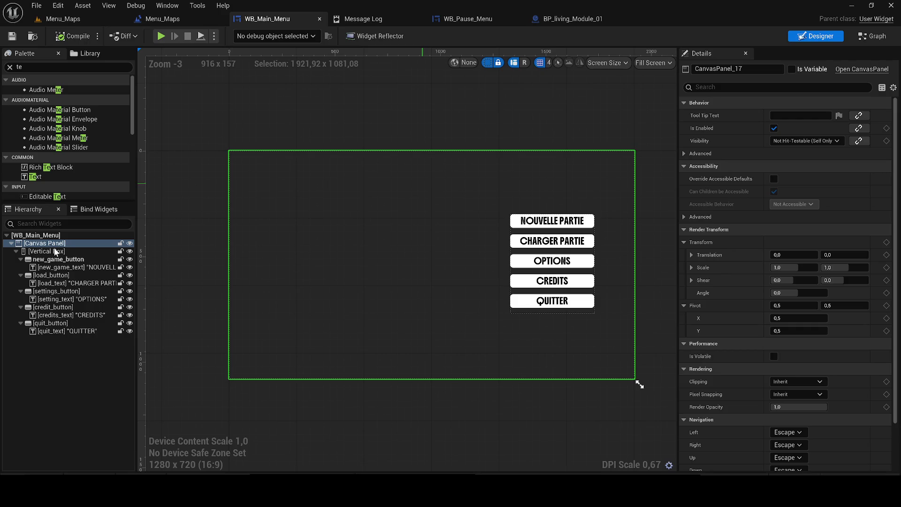
Step: Undo the move so the buttons return left to Position X -826.83, then play-test the level
{"action": "key", "text": "ctrl+z"}
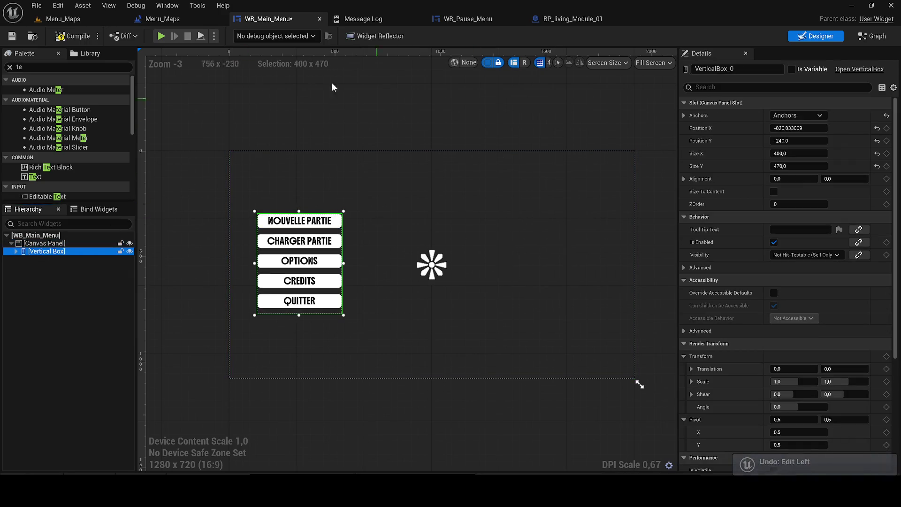
{"action": "left_click", "coordinate": [71, 21]}
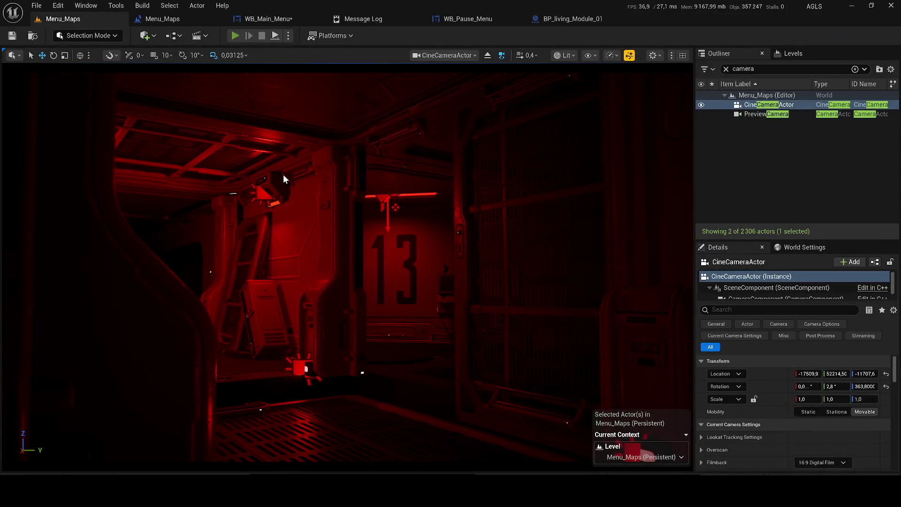
{"action": "key", "text": "alt+p"}
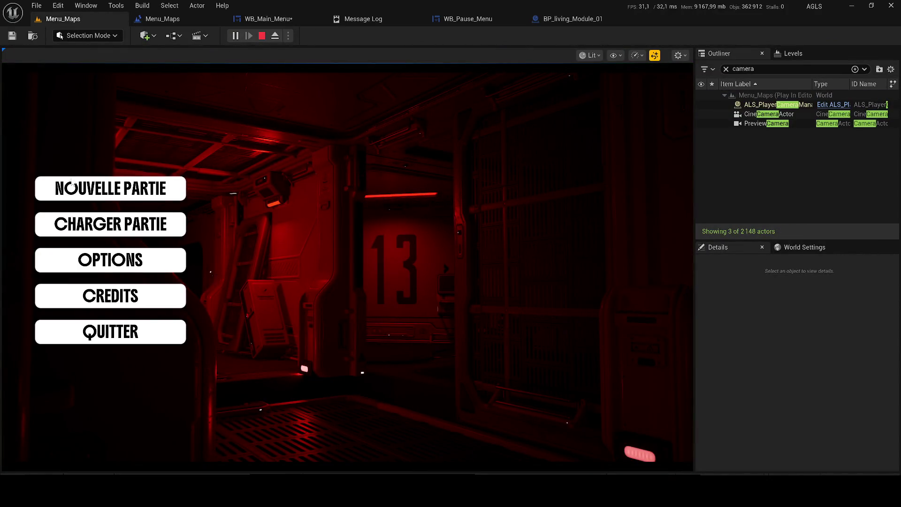
{"action": "key", "text": "Escape"}
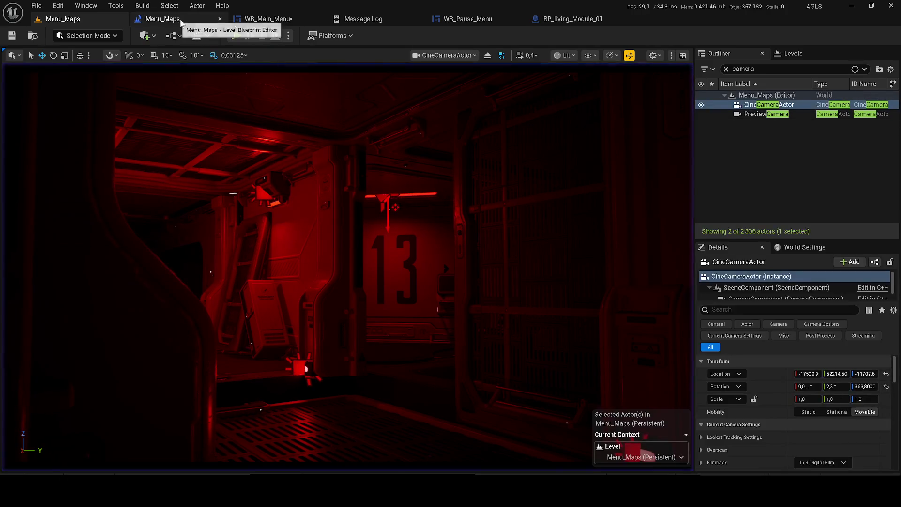
Step: Reorder the tabs so WB_Main_Menu sits before the level blueprint editor
{"action": "left_click", "coordinate": [174, 20]}
{"action": "left_click", "coordinate": [269, 21]}
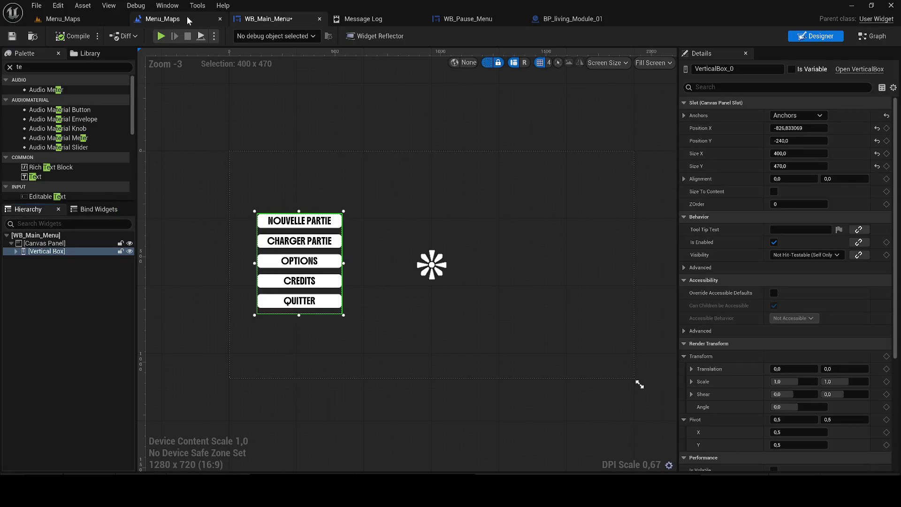
{"action": "left_click_drag", "start_coordinate": [232, 18], "coordinate": [141, 18]}
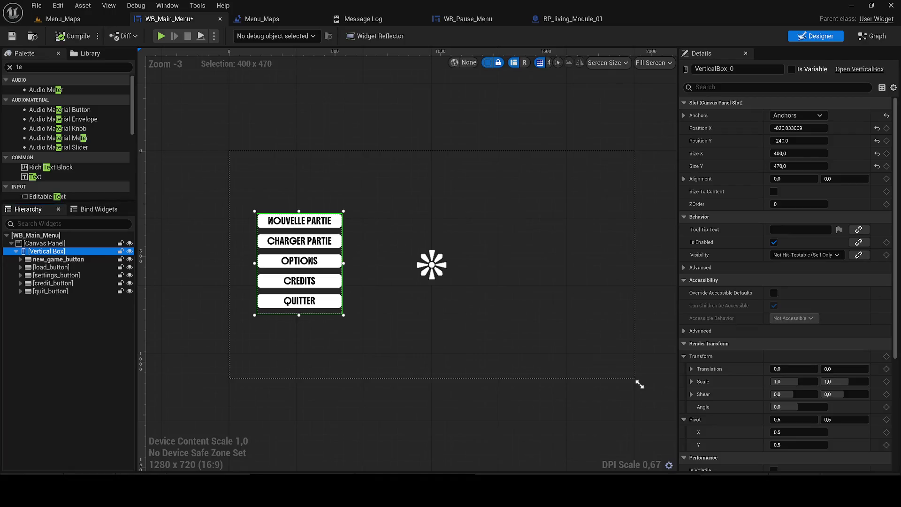
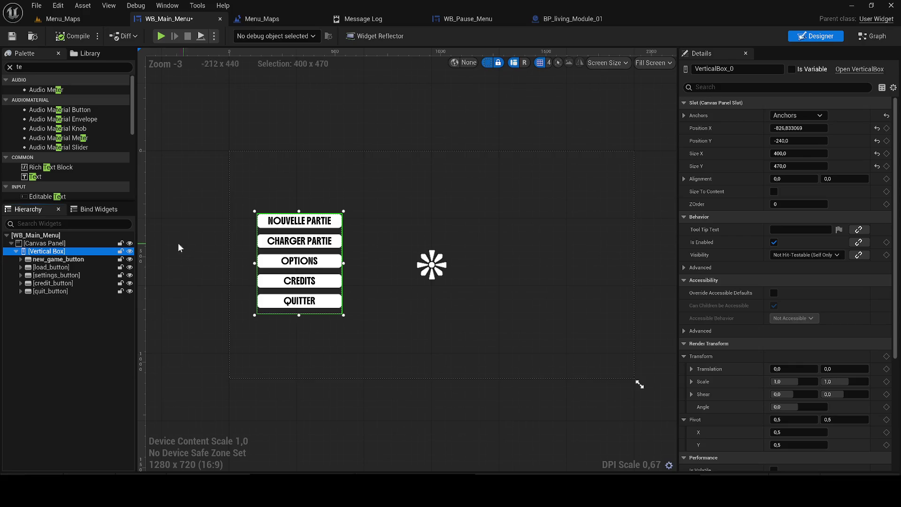
Step: Select all five WB_Main_Menu buttons, from NOUVELLE PARTIE to QUITTER, in the Hierarchy
{"action": "left_click", "coordinate": [58, 259]}
{"action": "left_click", "coordinate": [48, 291], "text": "ctrl"}
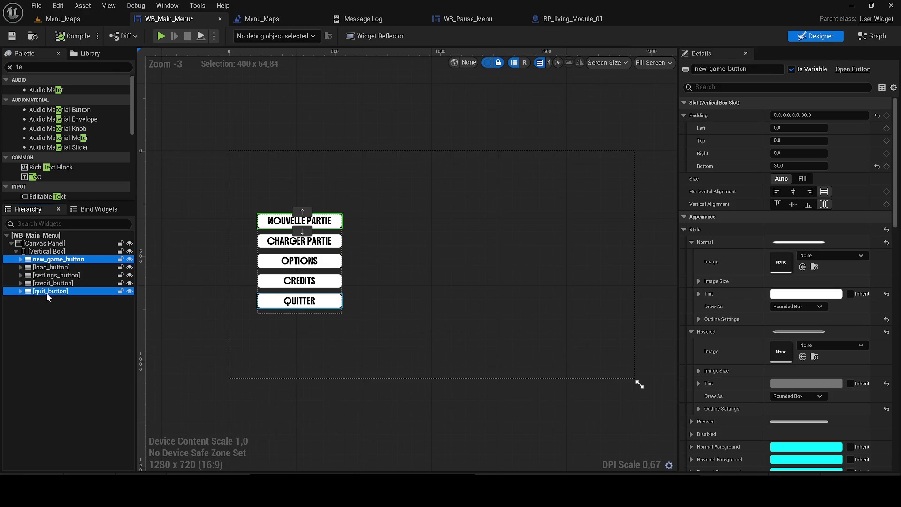
{"action": "left_click", "coordinate": [21, 259]}
{"action": "left_click", "coordinate": [20, 259]}
{"action": "left_click", "coordinate": [51, 267], "text": "ctrl"}
{"action": "left_click", "coordinate": [52, 283], "text": "ctrl"}
{"action": "left_click", "coordinate": [53, 275], "text": "ctrl"}
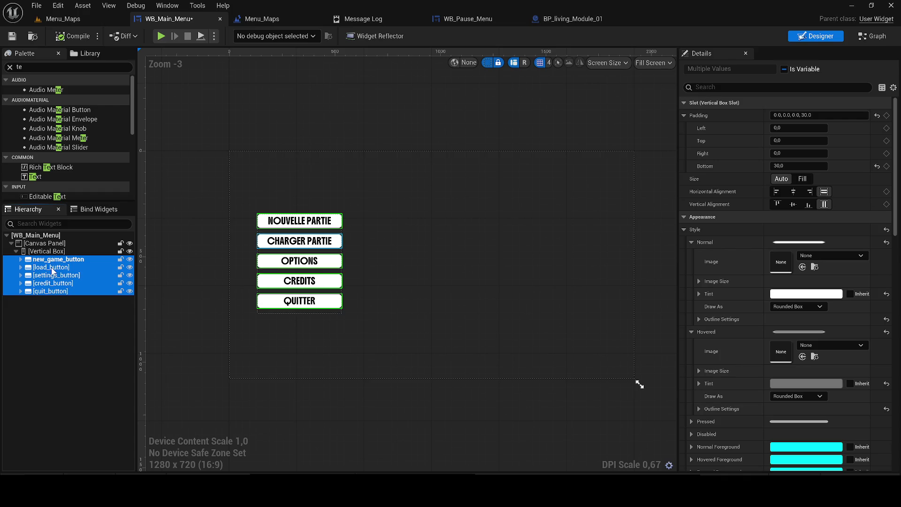
Step: Set the buttons' Normal tint to dark red 6E0A00FF and go back to Menu_Maps
{"action": "left_click", "coordinate": [793, 294]}
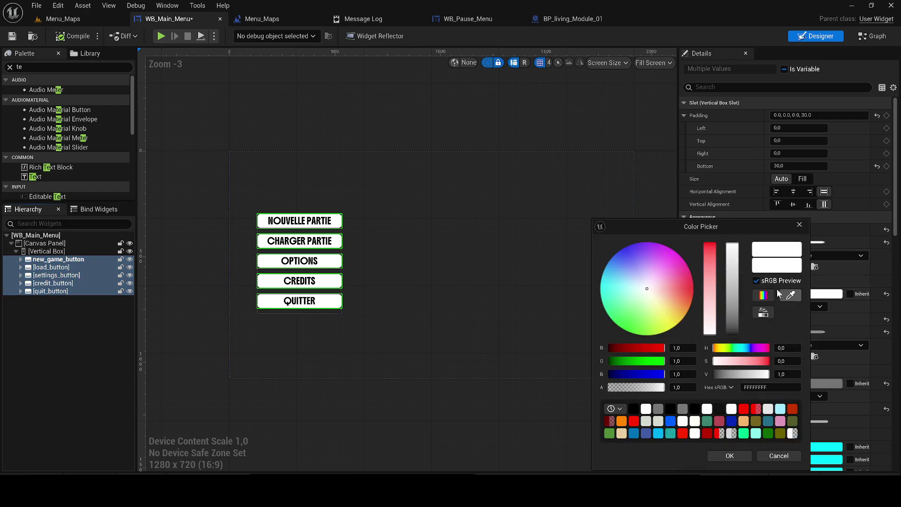
{"action": "left_click", "coordinate": [710, 253]}
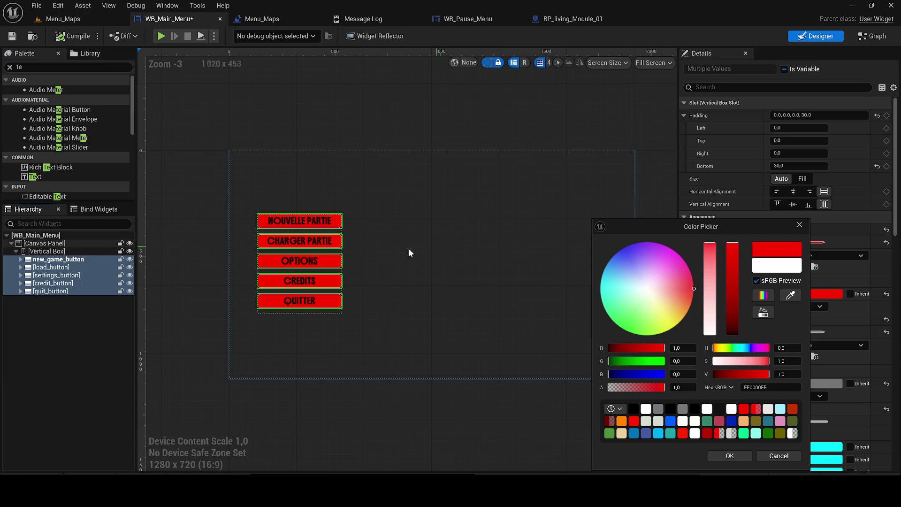
{"action": "scroll", "coordinate": [342, 241], "scroll_direction": "up", "scroll_amount": 5}
{"action": "scroll", "coordinate": [394, 277], "scroll_direction": "down", "scroll_amount": 3}
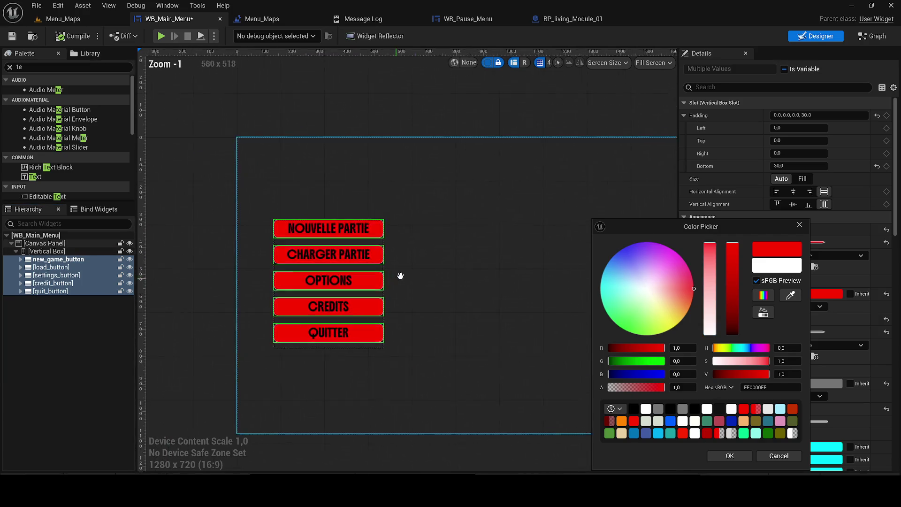
{"action": "left_click", "coordinate": [623, 257]}
{"action": "mouse_move", "coordinate": [622, 257]}
{"action": "left_mouse_down"}
{"action": "mouse_move", "coordinate": [622, 282]}
{"action": "mouse_move", "coordinate": [619, 260]}
{"action": "mouse_move", "coordinate": [639, 250]}
{"action": "mouse_move", "coordinate": [671, 262]}
{"action": "mouse_move", "coordinate": [641, 312]}
{"action": "mouse_move", "coordinate": [618, 326]}
{"action": "mouse_move", "coordinate": [674, 327]}
{"action": "mouse_move", "coordinate": [690, 273]}
{"action": "mouse_move", "coordinate": [692, 298]}
{"action": "mouse_move", "coordinate": [693, 286]}
{"action": "left_mouse_up"}
{"action": "left_click", "coordinate": [734, 280]}
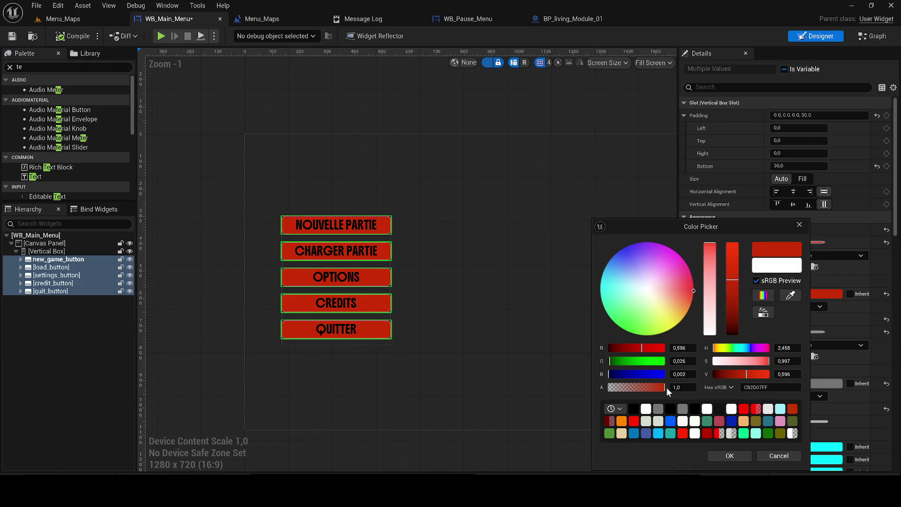
{"action": "left_click", "coordinate": [683, 433]}
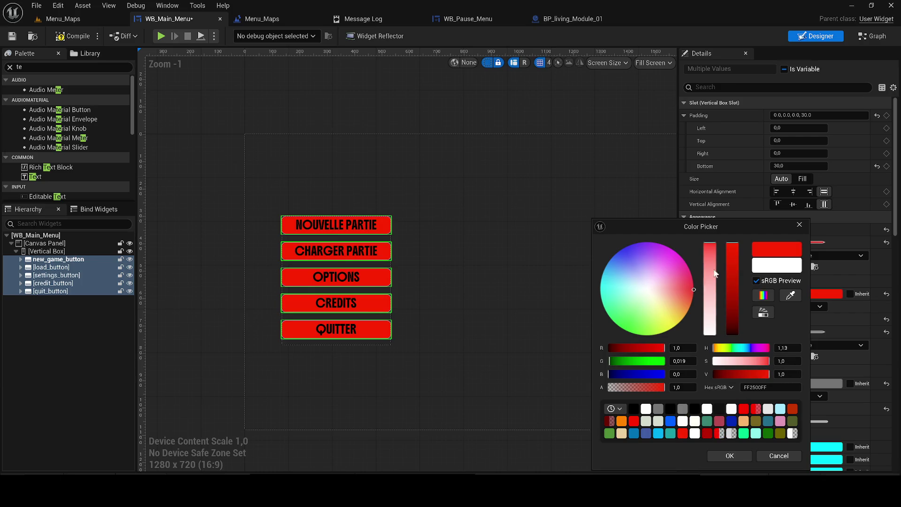
{"action": "left_click_drag", "start_coordinate": [728, 255], "coordinate": [740, 312]}
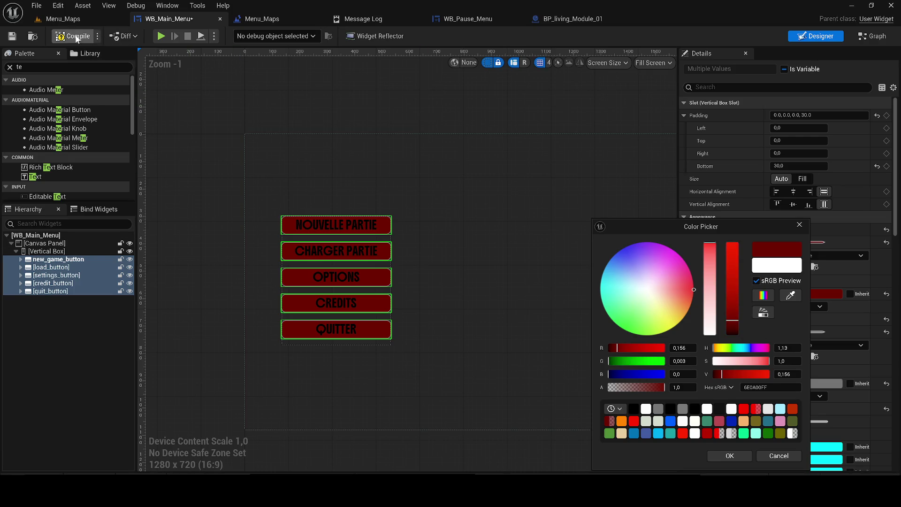
{"action": "left_click", "coordinate": [78, 24]}
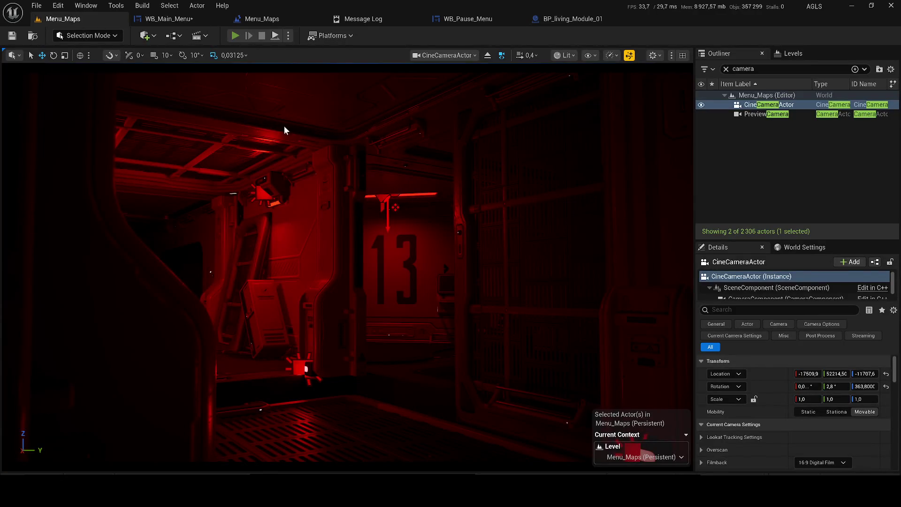
Step: Test-play the level, then darken the buttons' Normal tint and compile WB_Main_Menu
{"action": "key", "text": "alt+p"}
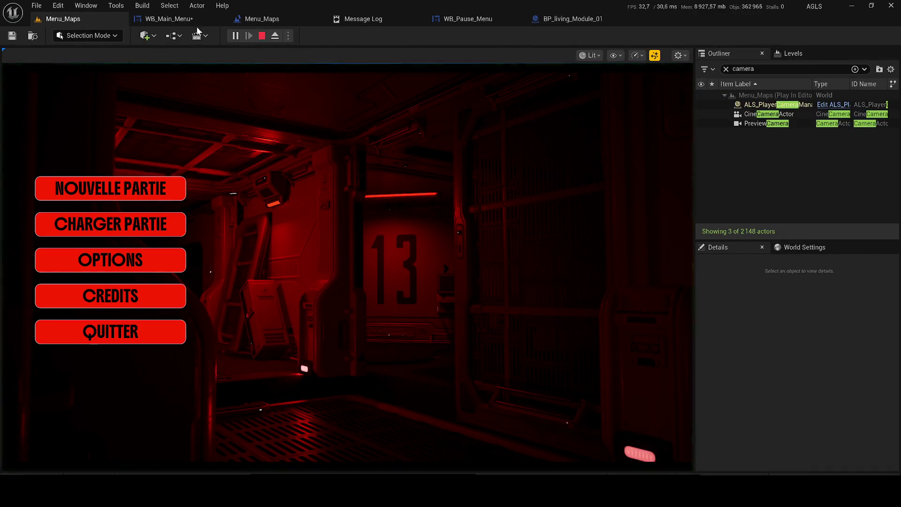
{"action": "left_click", "coordinate": [263, 36]}
{"action": "left_click", "coordinate": [188, 17]}
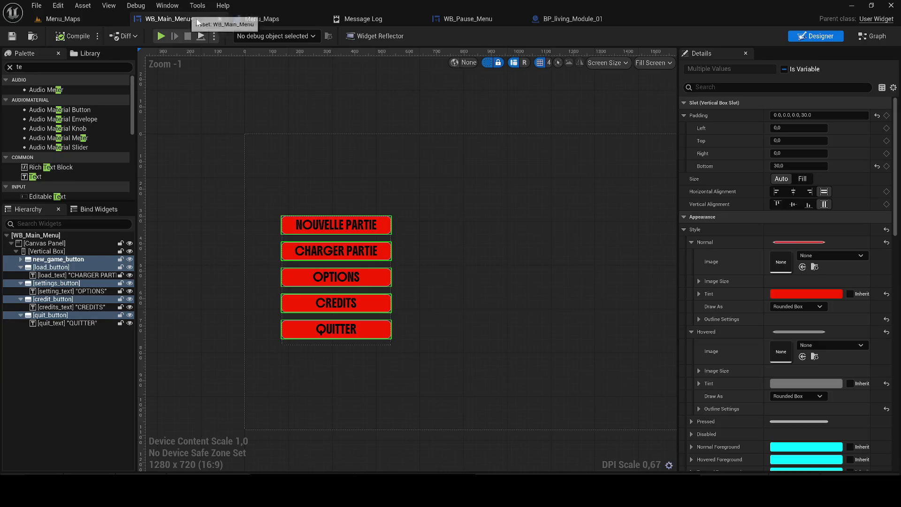
{"action": "left_click", "coordinate": [785, 294]}
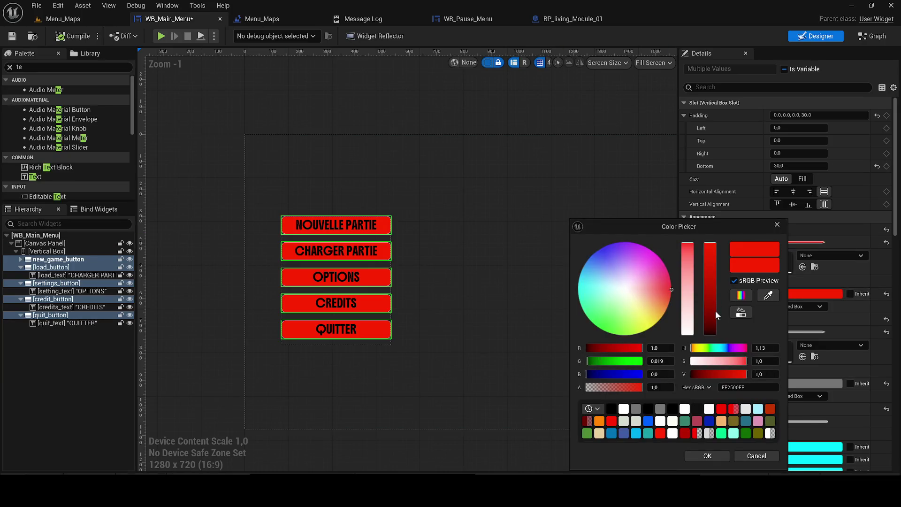
{"action": "left_click", "coordinate": [711, 330]}
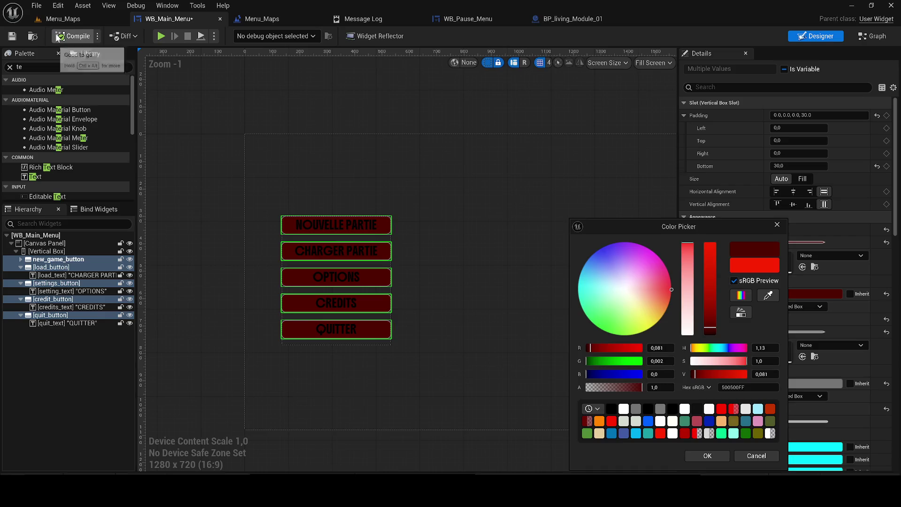
{"action": "left_click", "coordinate": [70, 28]}
{"action": "left_click", "coordinate": [70, 21]}
Step: Retint the five buttons deep red 650800FF and check the result in a test play
{"action": "left_click", "coordinate": [179, 19]}
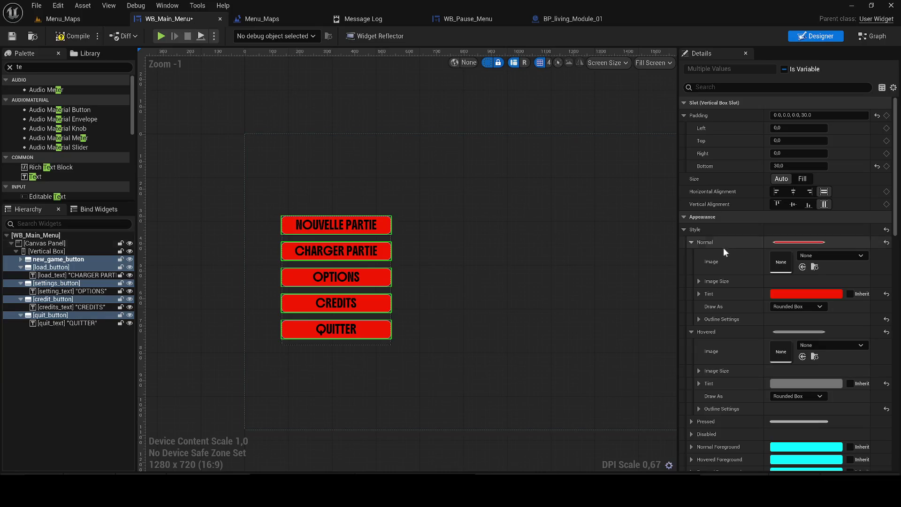
{"action": "left_click", "coordinate": [796, 294]}
{"action": "left_click", "coordinate": [720, 325]}
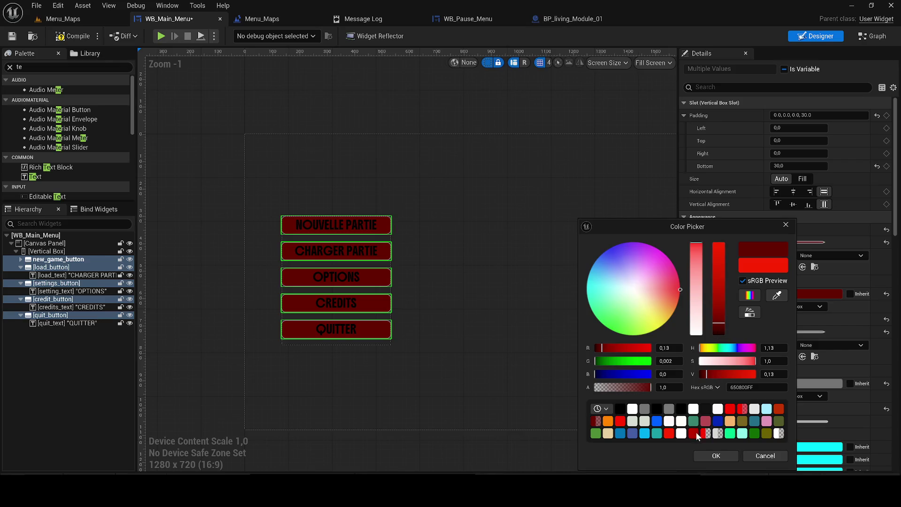
{"action": "left_click", "coordinate": [705, 455]}
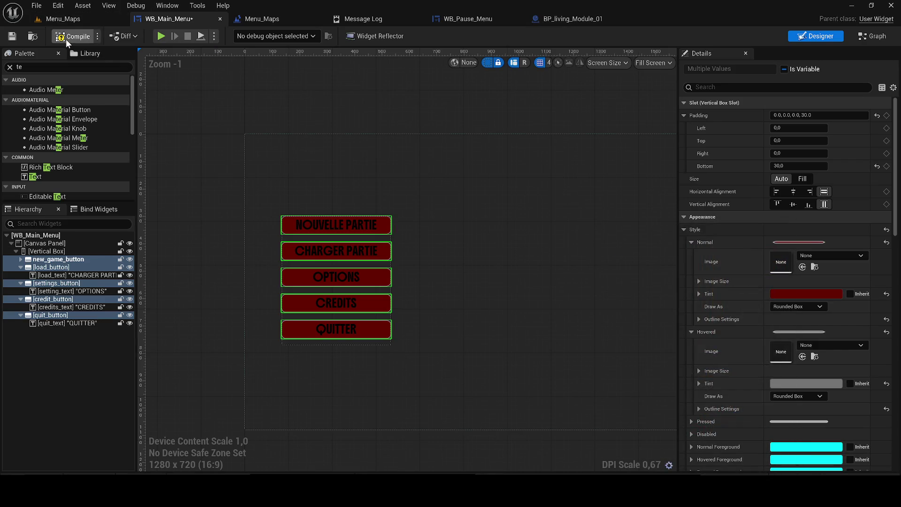
{"action": "left_click", "coordinate": [64, 24]}
{"action": "left_click", "coordinate": [234, 36]}
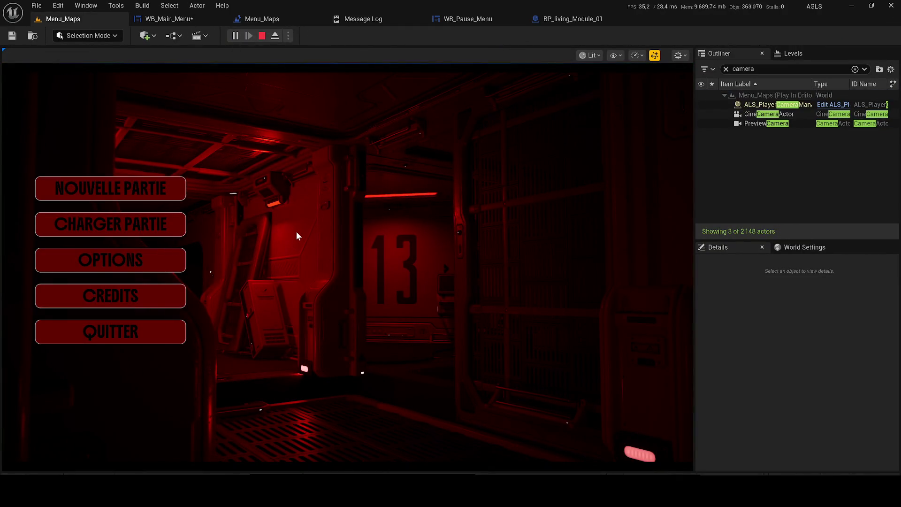
{"action": "left_click", "coordinate": [262, 37]}
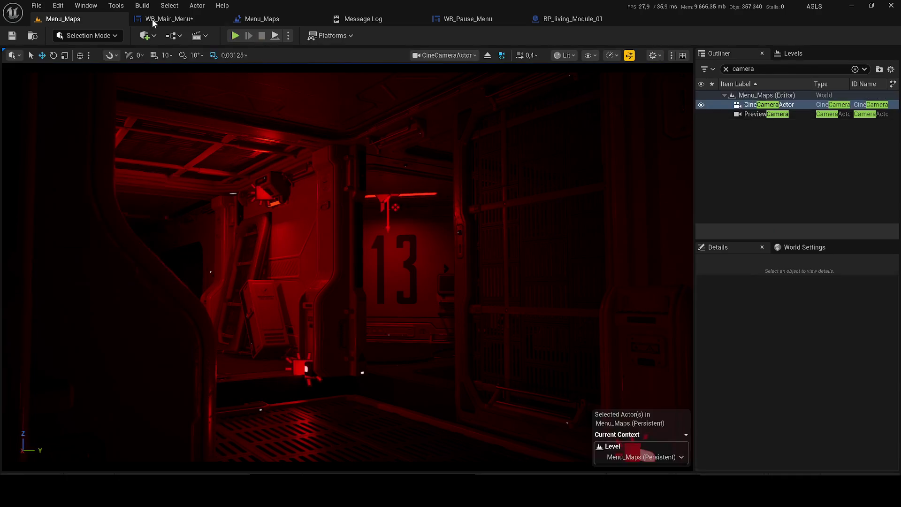
{"action": "left_click", "coordinate": [692, 331]}
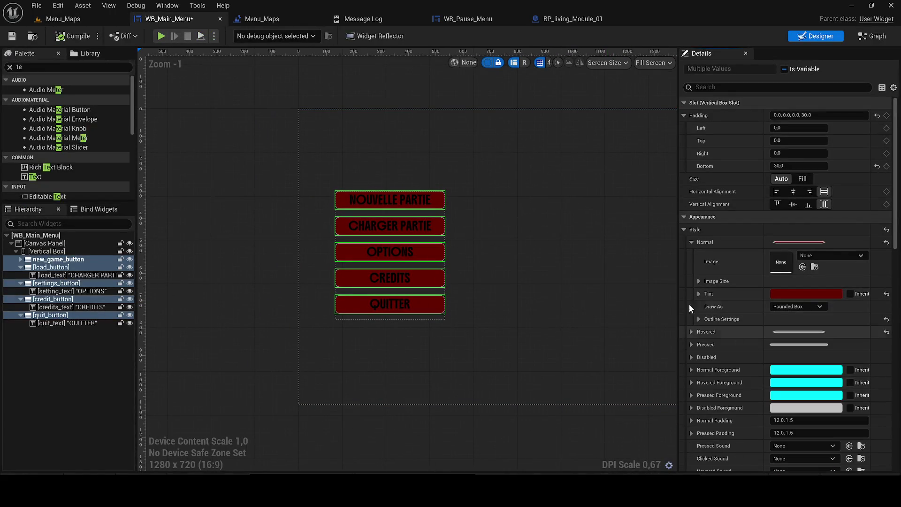
Step: Select only the OPTIONS settings_button in the Hierarchy
{"action": "left_click", "coordinate": [690, 241]}
{"action": "scroll", "coordinate": [499, 256], "scroll_direction": "up", "scroll_amount": 3}
{"action": "left_click", "coordinate": [500, 252]}
{"action": "scroll", "coordinate": [397, 243], "scroll_direction": "up", "scroll_amount": 13}
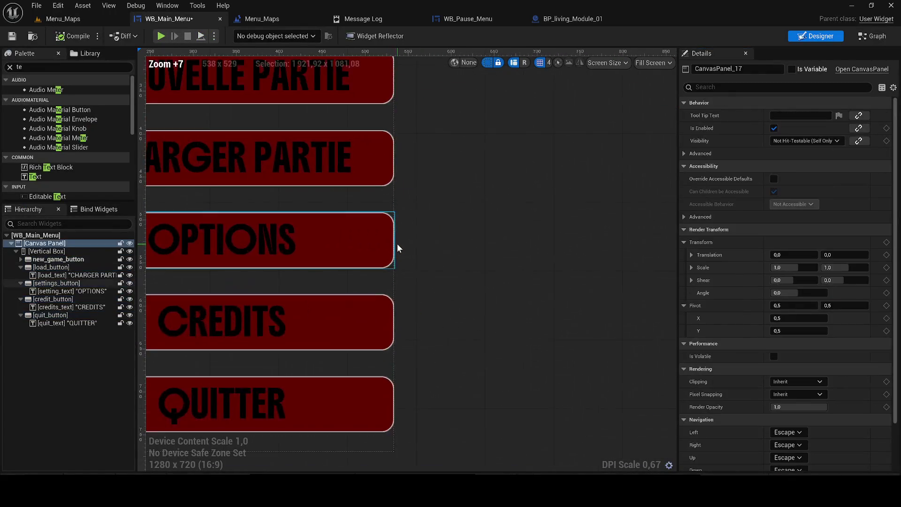
{"action": "left_click", "coordinate": [295, 243]}
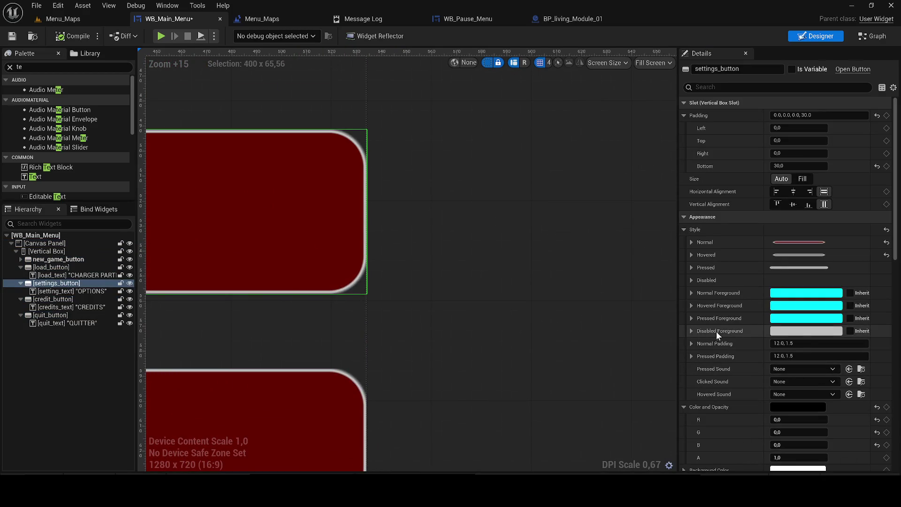
Step: Make settings_button's Disabled Foreground colour fully transparent, then reselect the button
{"action": "left_click", "coordinate": [805, 332]}
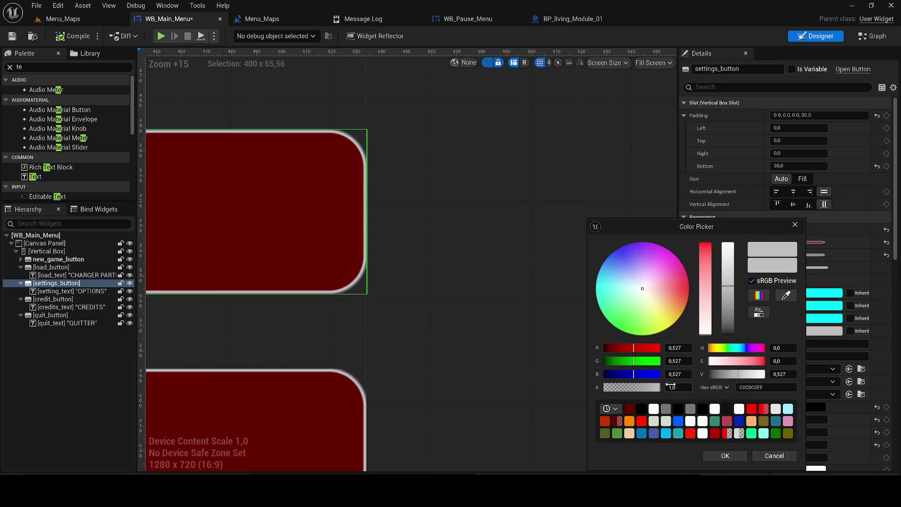
{"action": "left_click_drag", "start_coordinate": [655, 386], "coordinate": [597, 388]}
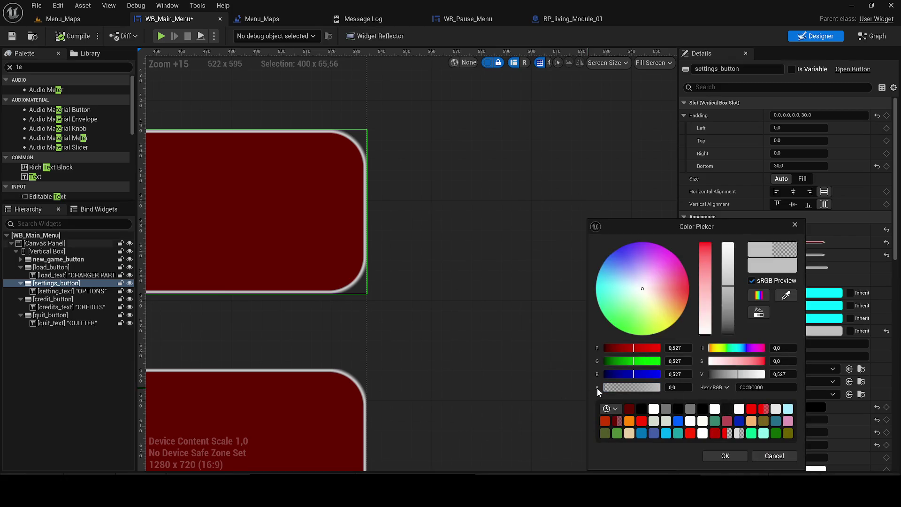
{"action": "left_click", "coordinate": [718, 456]}
{"action": "scroll", "coordinate": [463, 342], "scroll_direction": "down", "scroll_amount": 5}
{"action": "left_click", "coordinate": [482, 320]}
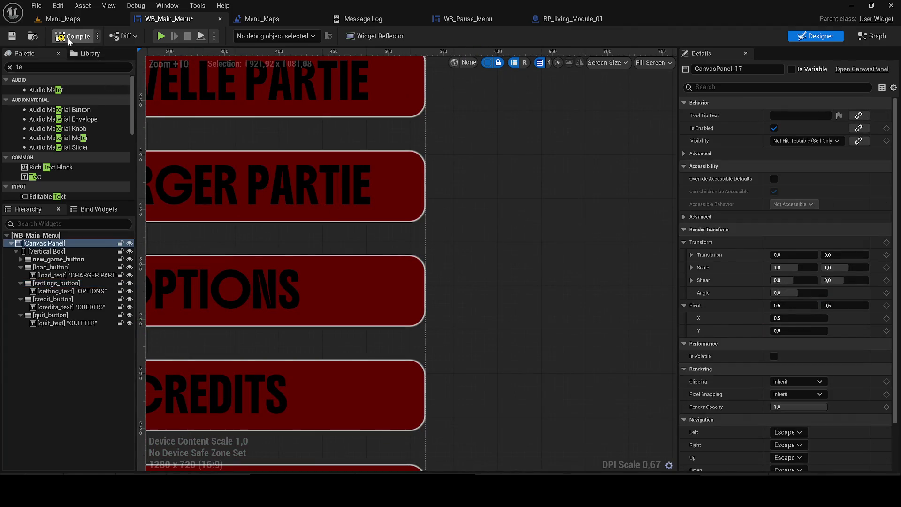
{"action": "scroll", "coordinate": [398, 282], "scroll_direction": "up", "scroll_amount": 5}
{"action": "left_click", "coordinate": [399, 285]}
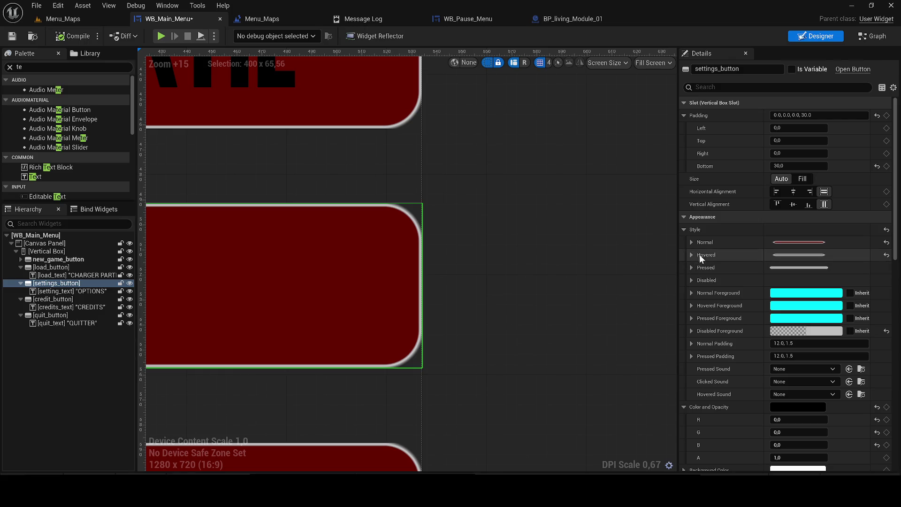
Step: Collapse the style panels and save WB_Main_Menu
{"action": "left_click", "coordinate": [693, 245]}
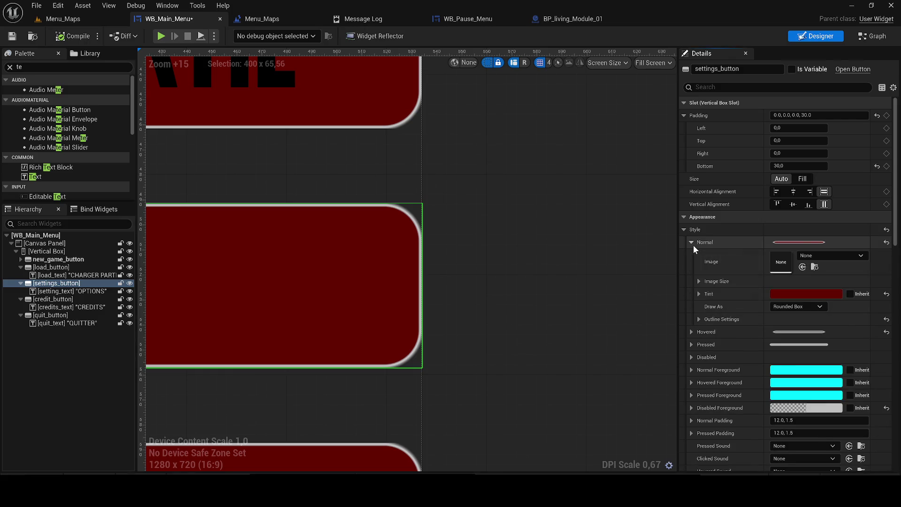
{"action": "left_click", "coordinate": [694, 245]}
{"action": "scroll", "coordinate": [714, 374], "scroll_direction": "down", "scroll_amount": 3}
{"action": "left_click", "coordinate": [686, 330]}
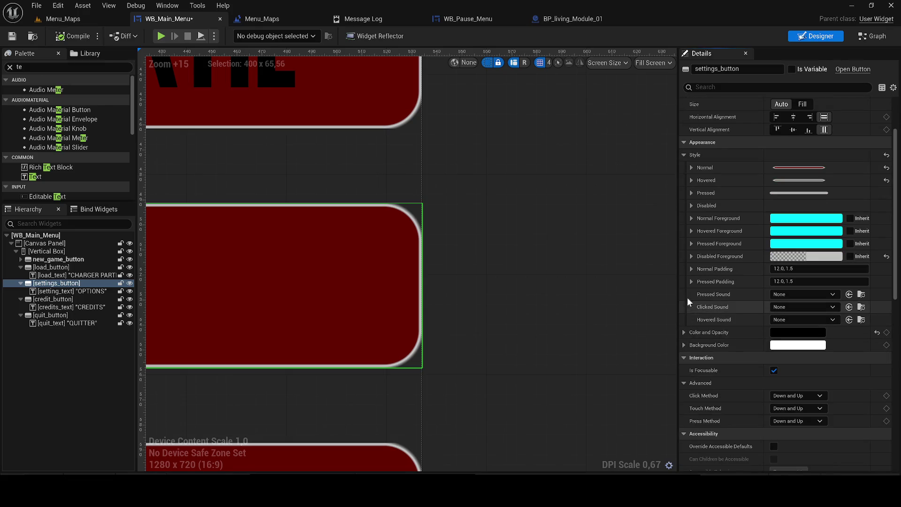
{"action": "scroll", "coordinate": [739, 328], "scroll_direction": "up", "scroll_amount": 3}
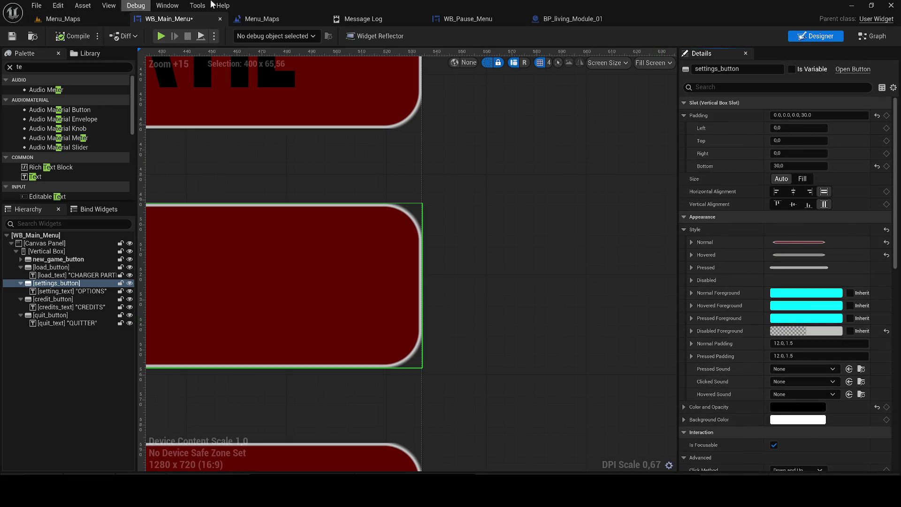
{"action": "left_click", "coordinate": [12, 37]}
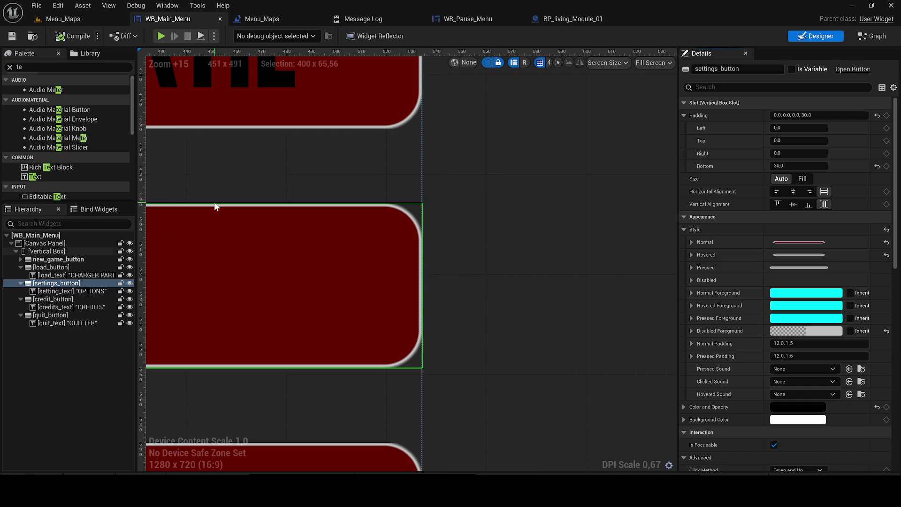
Step: Set the Disabled Foreground colour to red, R 0.527
{"action": "left_click", "coordinate": [692, 331]}
{"action": "left_click", "coordinate": [806, 331]}
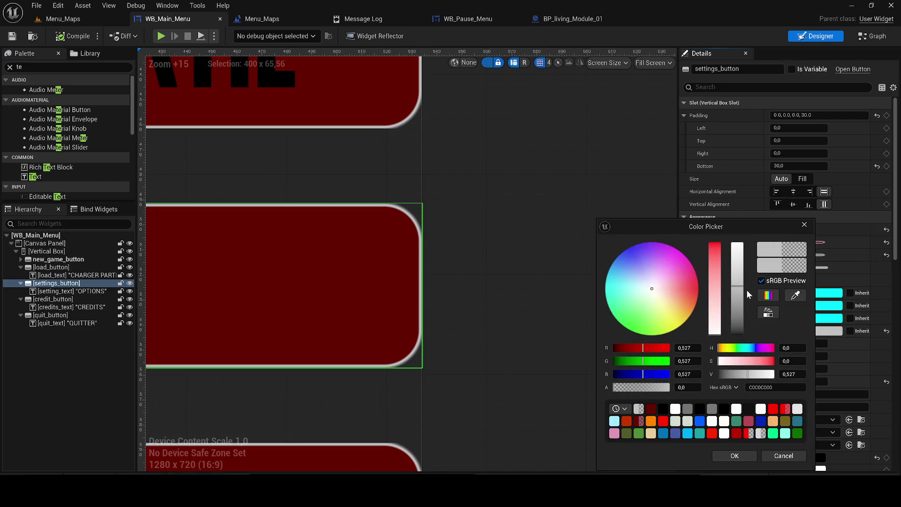
{"action": "left_click_drag", "start_coordinate": [714, 284], "coordinate": [720, 227]}
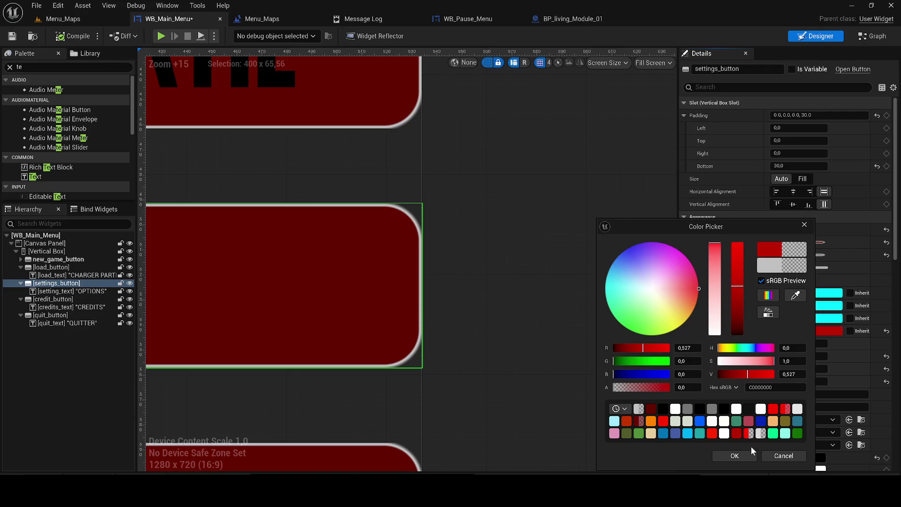
{"action": "left_click", "coordinate": [734, 455]}
{"action": "scroll", "coordinate": [578, 263], "scroll_direction": "down", "scroll_amount": 5}
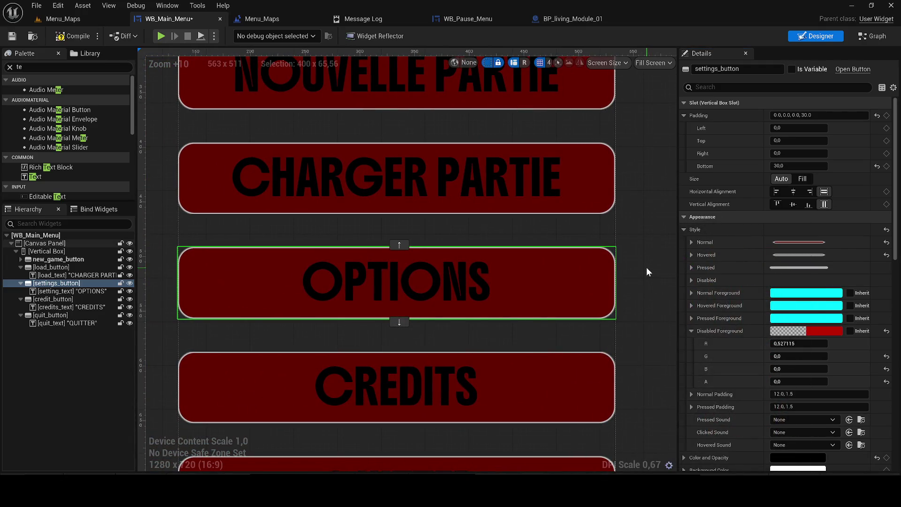
Step: Raise the Disabled Foreground alpha to 1.0 for an opaque red
{"action": "left_click", "coordinate": [805, 331]}
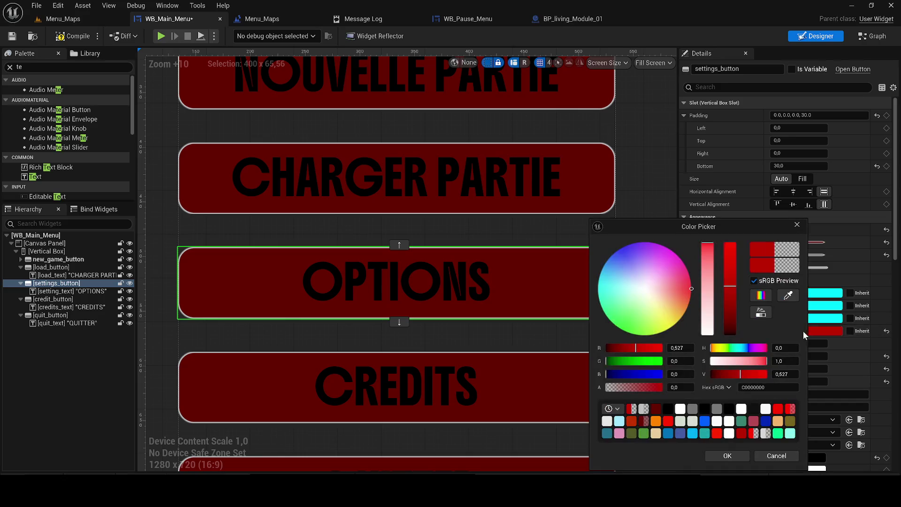
{"action": "mouse_move", "coordinate": [647, 387]}
{"action": "left_mouse_down"}
{"action": "mouse_move", "coordinate": [666, 387]}
{"action": "mouse_move", "coordinate": [556, 327]}
{"action": "left_mouse_up"}
{"action": "left_click", "coordinate": [735, 456]}
{"action": "mouse_move", "coordinate": [543, 285]}
{"action": "left_mouse_down"}
{"action": "mouse_move", "coordinate": [563, 285]}
{"action": "mouse_move", "coordinate": [542, 290]}
{"action": "left_mouse_up"}
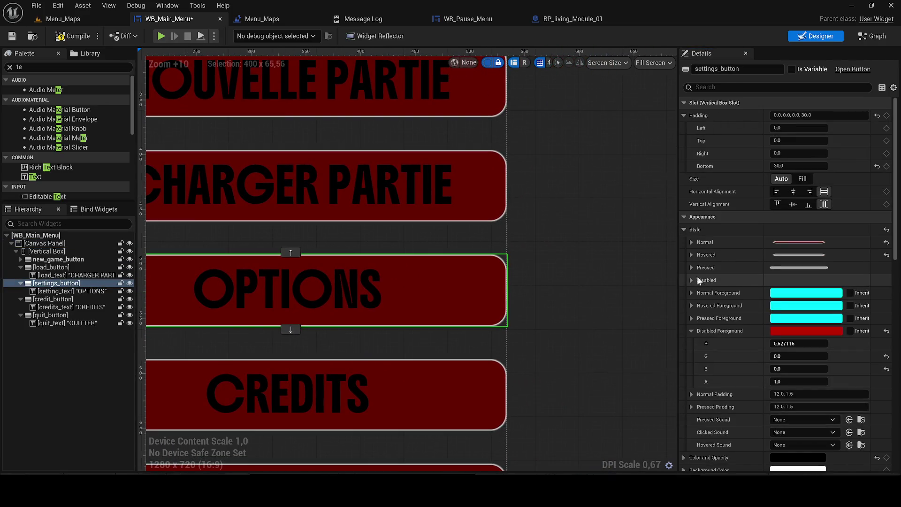
Step: Clear the OPTIONS button's Normal style background image
{"action": "left_click", "coordinate": [691, 241]}
{"action": "left_click", "coordinate": [839, 255]}
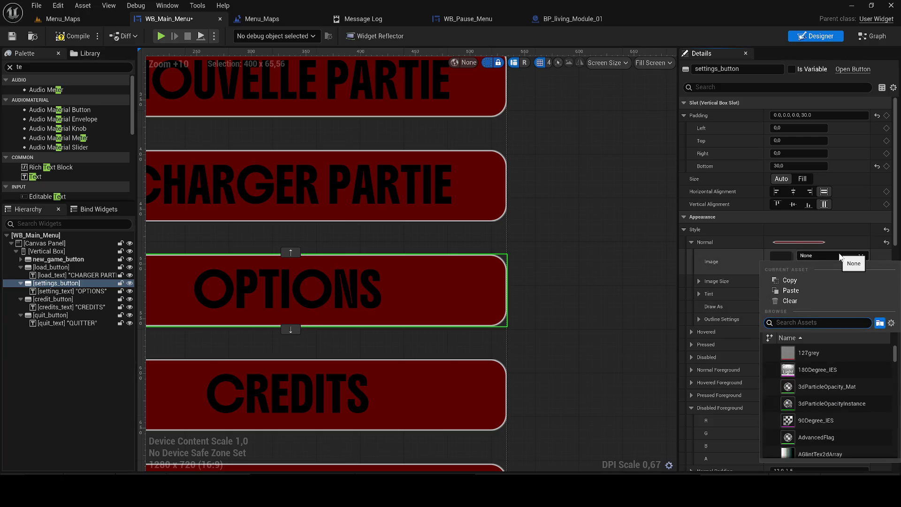
{"action": "left_click", "coordinate": [789, 300]}
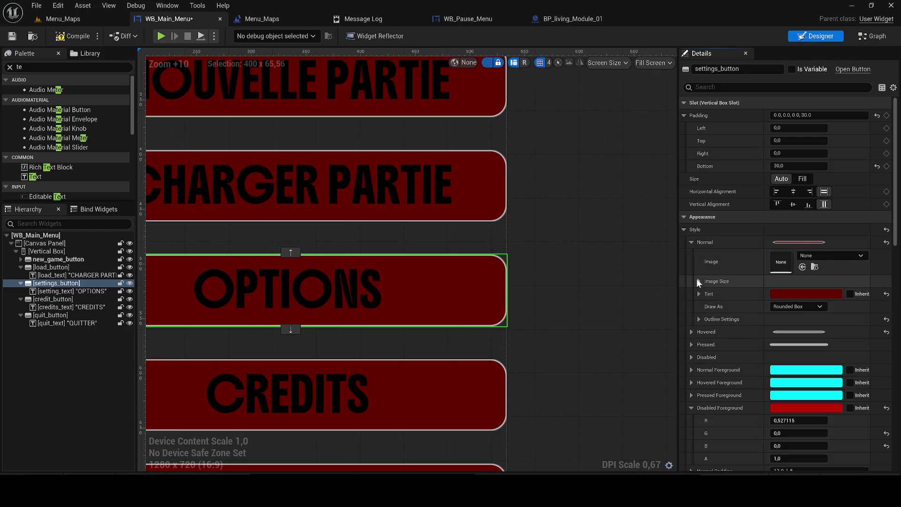
{"action": "left_click", "coordinate": [692, 241]}
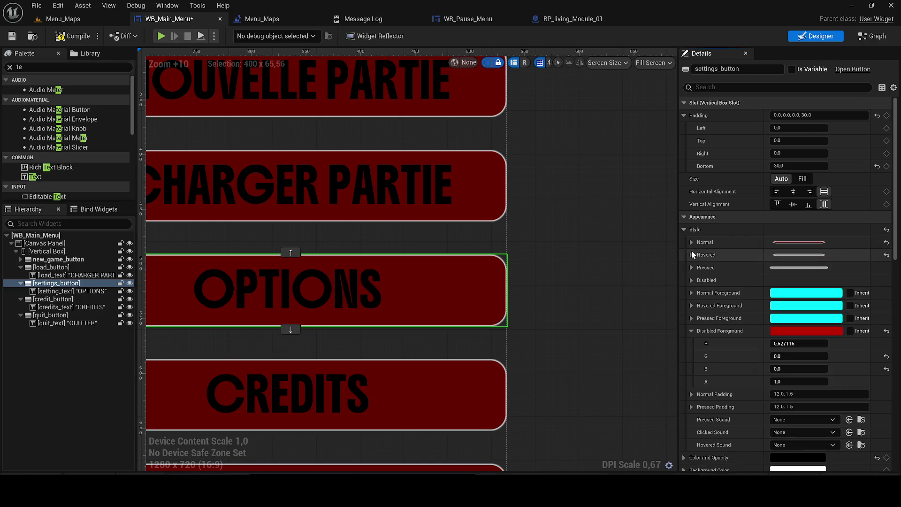
{"action": "left_click", "coordinate": [692, 280]}
{"action": "left_click", "coordinate": [691, 280]}
Step: Try Fill size and left alignment on the OPTIONS slot, revert to full width, and save
{"action": "left_click", "coordinate": [802, 179]}
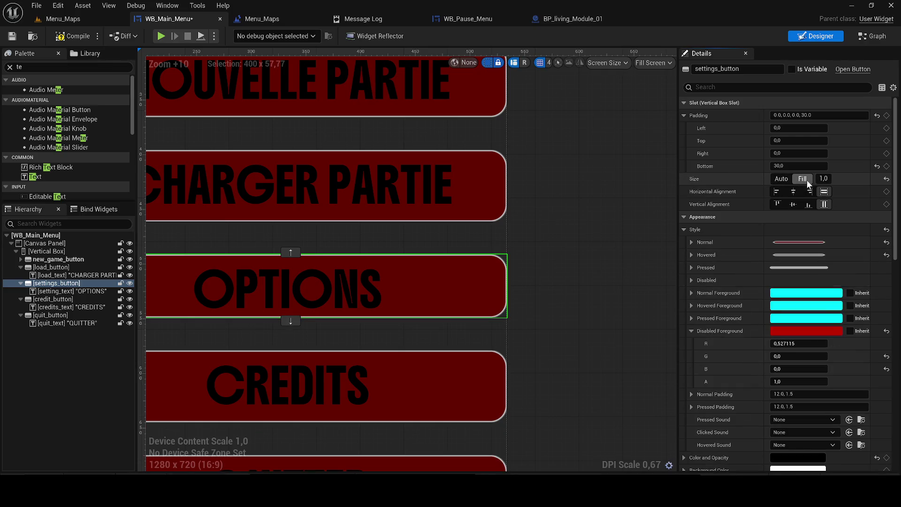
{"action": "left_click", "coordinate": [788, 179]}
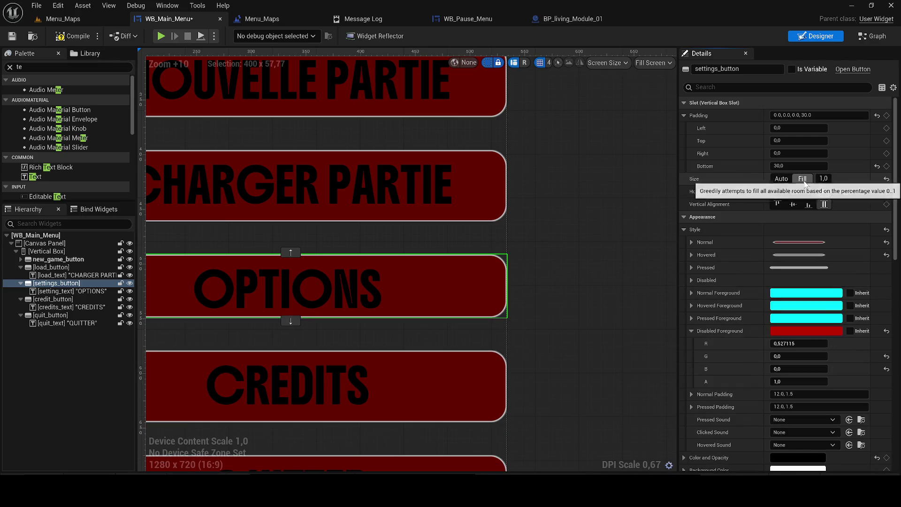
{"action": "left_click", "coordinate": [784, 180]}
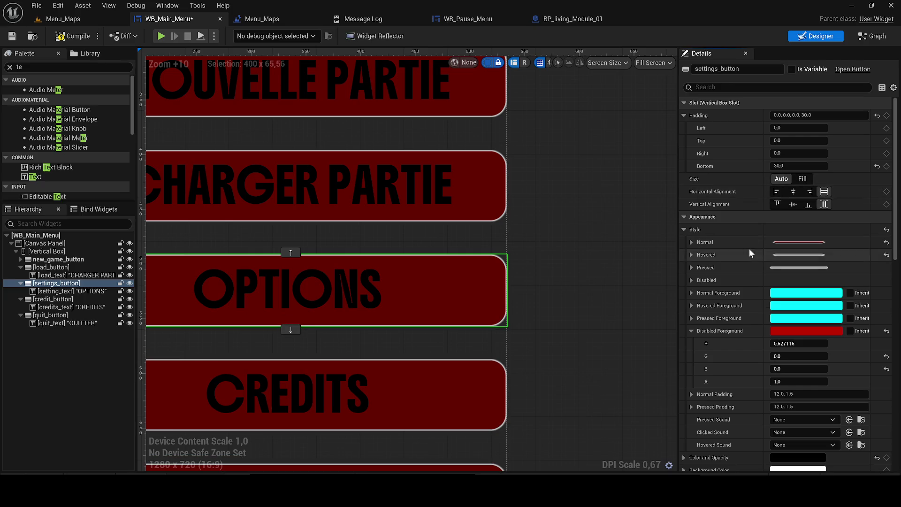
{"action": "left_click", "coordinate": [777, 192]}
{"action": "scroll", "coordinate": [803, 194], "scroll_direction": "down", "scroll_amount": 2}
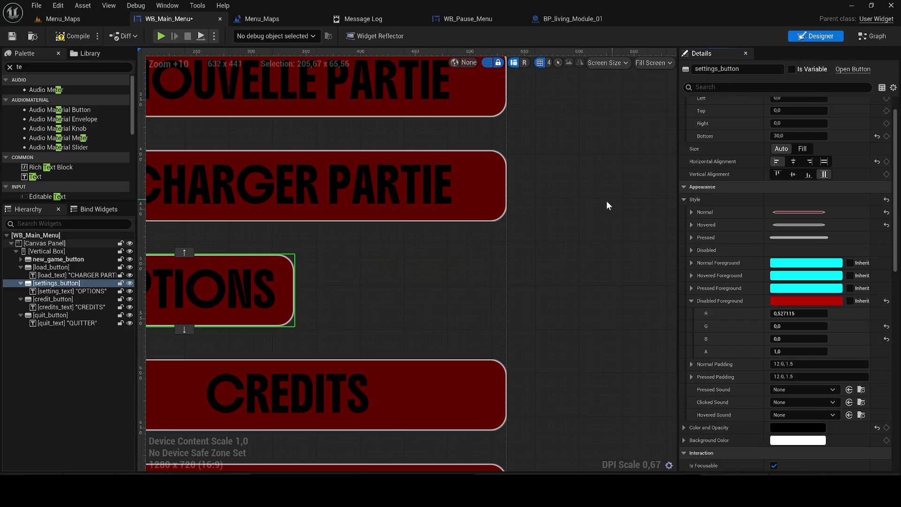
{"action": "scroll", "coordinate": [578, 201], "scroll_direction": "down", "scroll_amount": 3}
{"action": "left_click", "coordinate": [824, 161]}
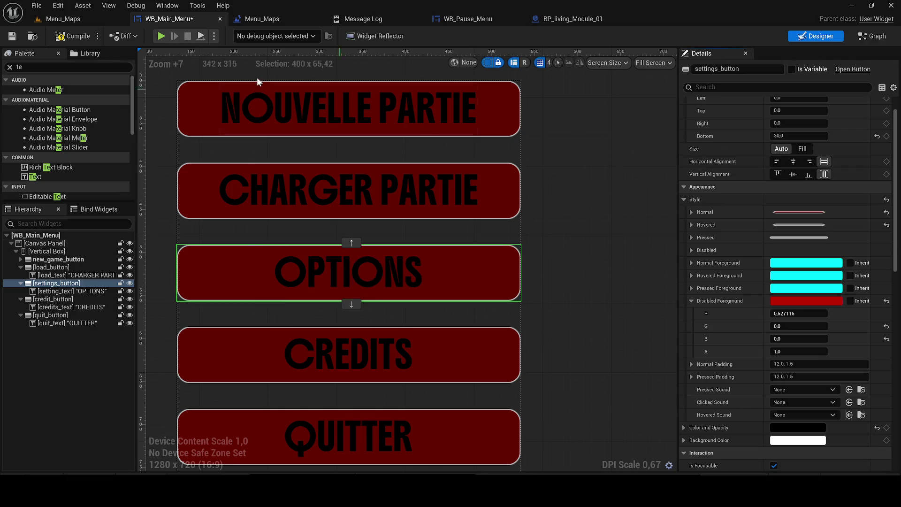
{"action": "left_click", "coordinate": [12, 36]}
Step: Set the OPTIONS label to Barlow-SemiBold_Font at size 40
{"action": "left_click", "coordinate": [370, 290]}
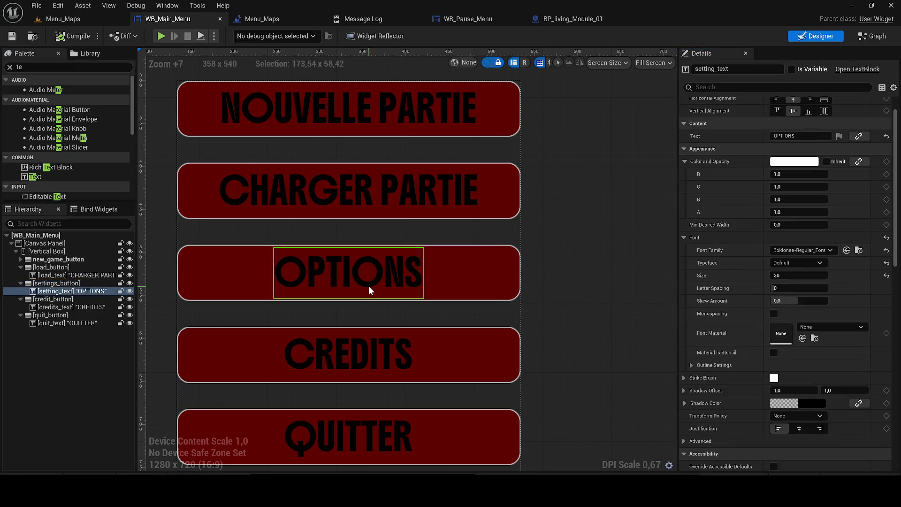
{"action": "left_click", "coordinate": [809, 251]}
{"action": "left_click", "coordinate": [819, 356]}
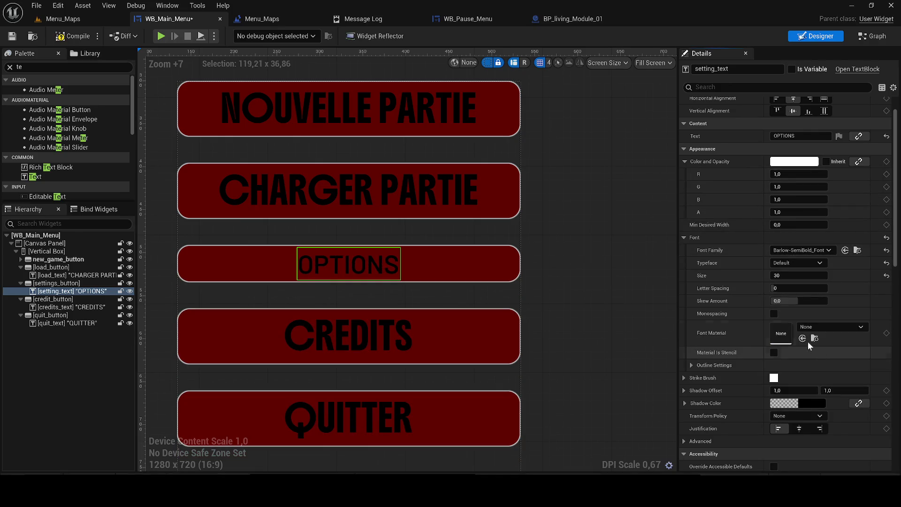
{"action": "left_click", "coordinate": [795, 276]}
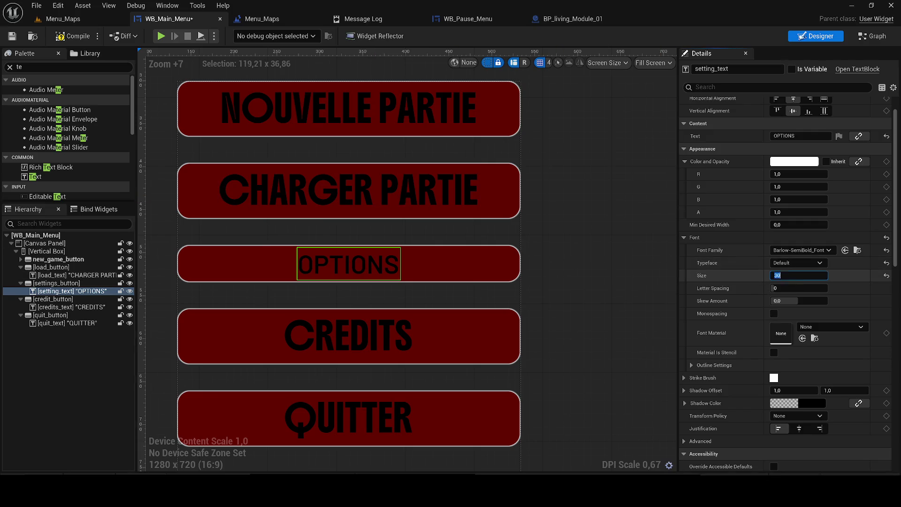
{"action": "type", "text": "40"}
{"action": "key", "text": "Return"}
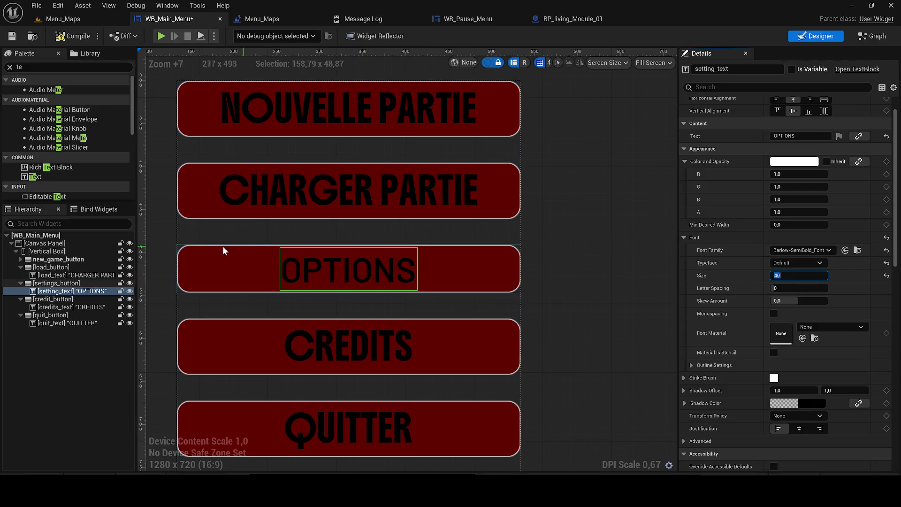
Step: Give the other four button labels Barlow-SemiBold_Font at size 40
{"action": "left_click", "coordinate": [314, 193]}
{"action": "left_click", "coordinate": [309, 110], "text": "ctrl"}
{"action": "left_click", "coordinate": [336, 341], "text": "ctrl"}
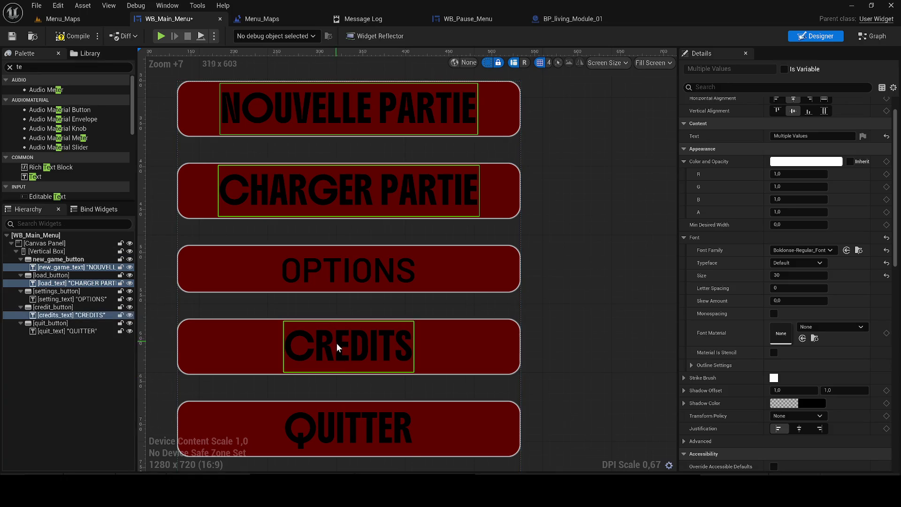
{"action": "left_click", "coordinate": [353, 427], "text": "ctrl"}
{"action": "left_click", "coordinate": [784, 249]}
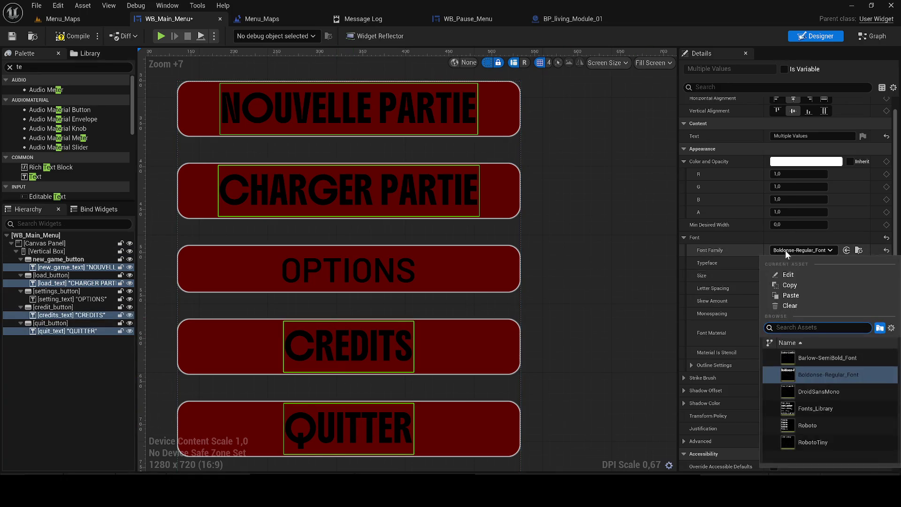
{"action": "left_click", "coordinate": [818, 357]}
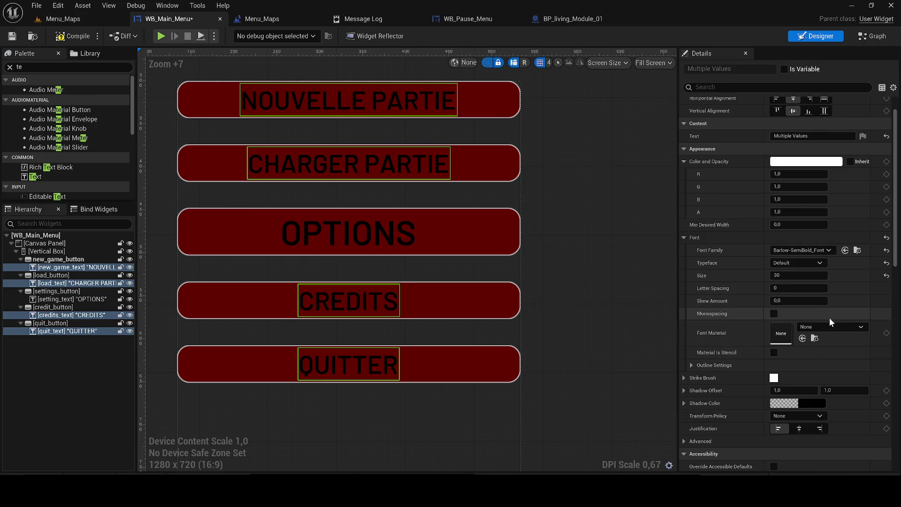
{"action": "left_click", "coordinate": [800, 275]}
{"action": "type", "text": "40"}
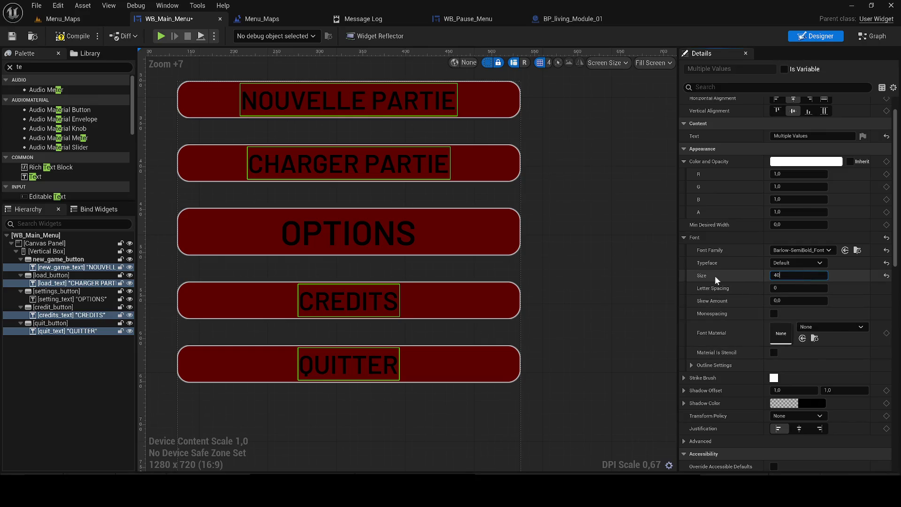
{"action": "key", "text": "Return"}
Step: Compile and save WB_Main_Menu, then play Menu_Maps to preview the menu
{"action": "left_click", "coordinate": [73, 36]}
{"action": "left_click", "coordinate": [11, 36]}
{"action": "left_click", "coordinate": [505, 104]}
{"action": "left_click", "coordinate": [506, 104]}
{"action": "left_click_drag", "start_coordinate": [653, 213], "coordinate": [622, 219]}
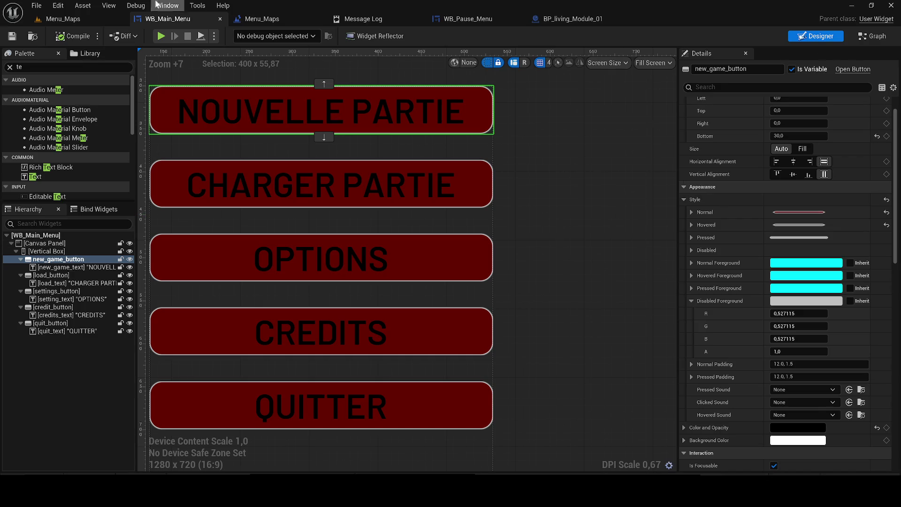
{"action": "left_click", "coordinate": [66, 21]}
{"action": "left_click", "coordinate": [235, 36]}
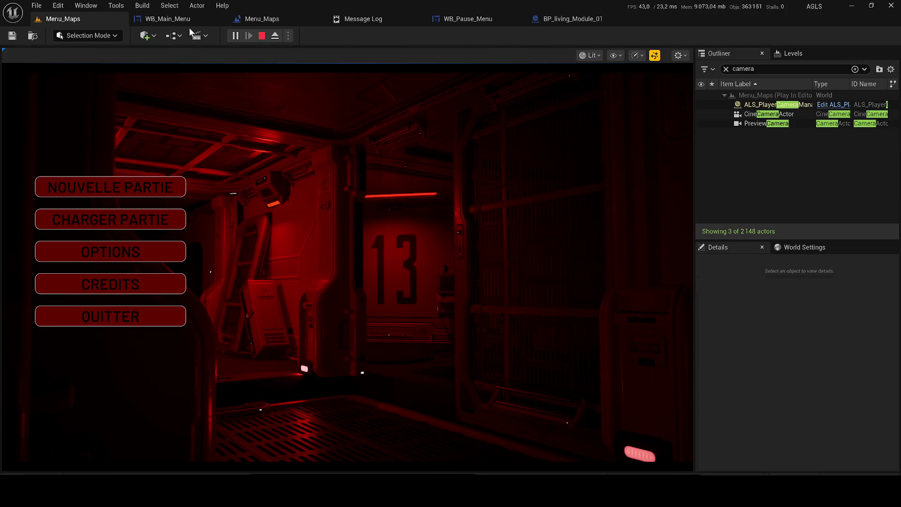
Step: Set the Normal style Draw As to None for all five buttons
{"action": "left_click", "coordinate": [179, 18]}
{"action": "scroll", "coordinate": [446, 226], "scroll_direction": "down", "scroll_amount": 2}
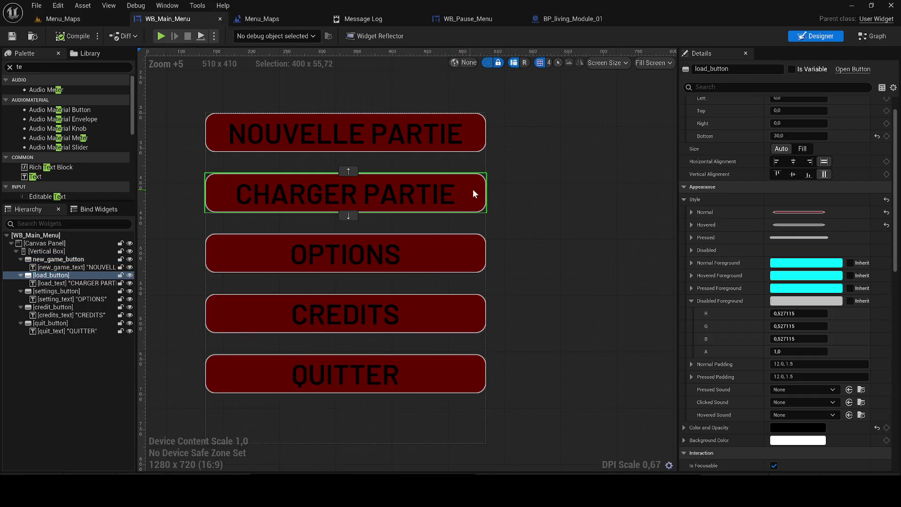
{"action": "left_click", "coordinate": [57, 259], "text": "ctrl"}
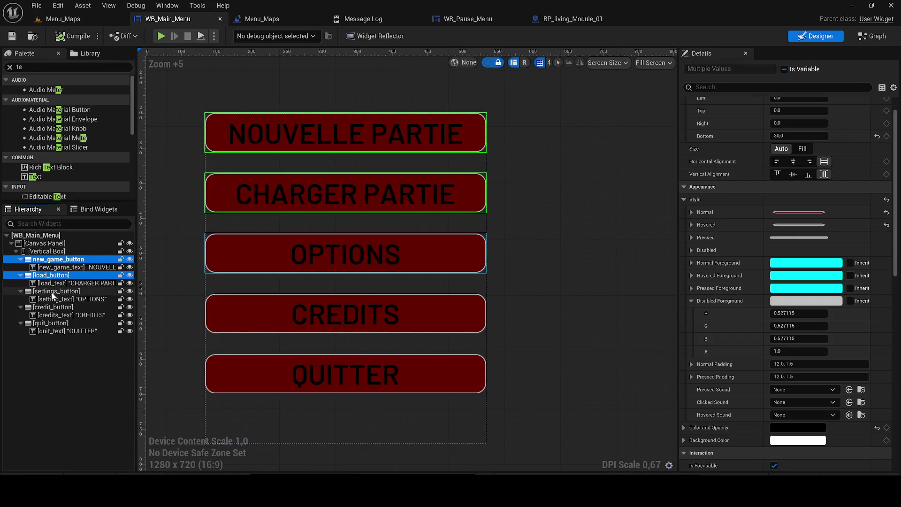
{"action": "left_click", "coordinate": [53, 292], "text": "ctrl"}
{"action": "left_click", "coordinate": [56, 308], "text": "ctrl"}
{"action": "left_click", "coordinate": [56, 323], "text": "ctrl"}
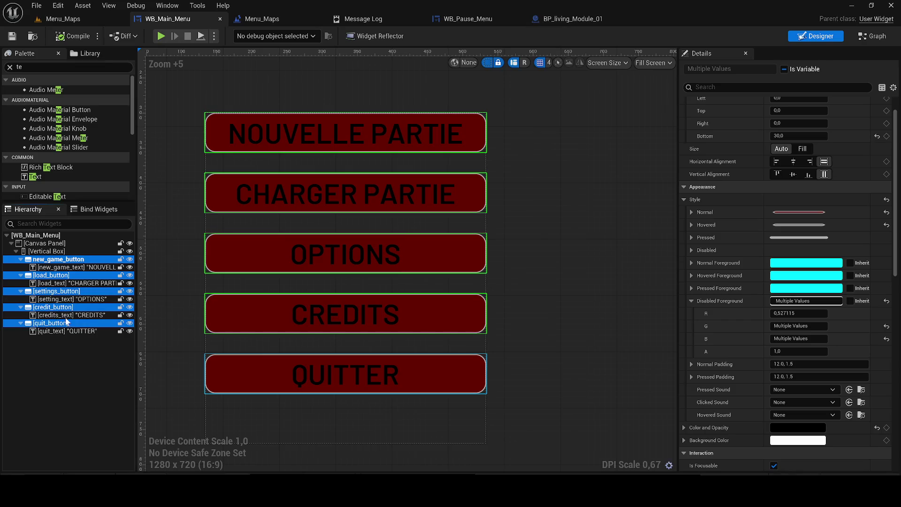
{"action": "left_click", "coordinate": [691, 212]}
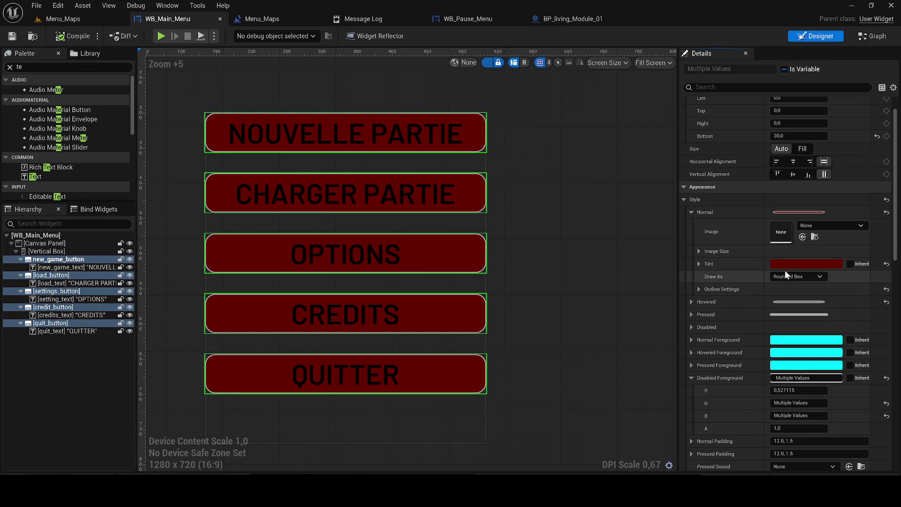
{"action": "left_click", "coordinate": [805, 276]}
{"action": "left_click", "coordinate": [803, 285]}
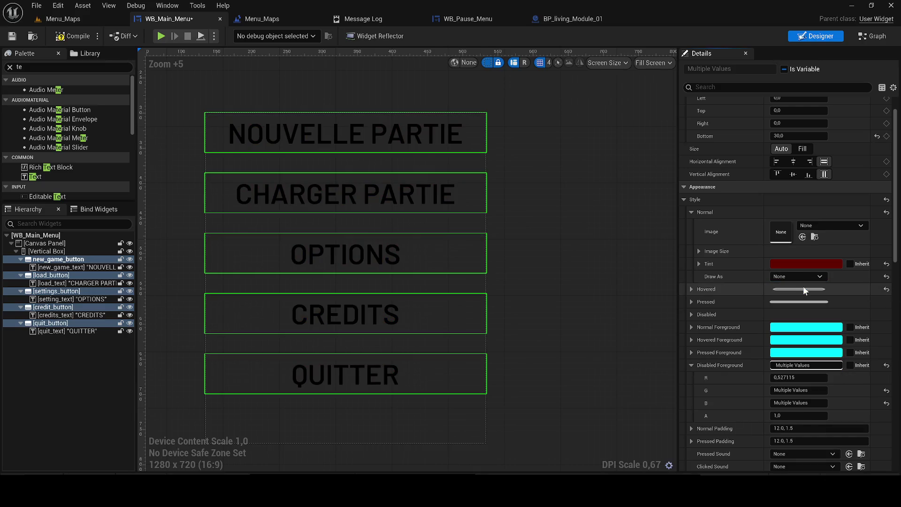
Step: Preview the menu in a Menu_Maps test play, then return to WB_Main_Menu
{"action": "left_click", "coordinate": [75, 19]}
{"action": "key", "text": "alt+p"}
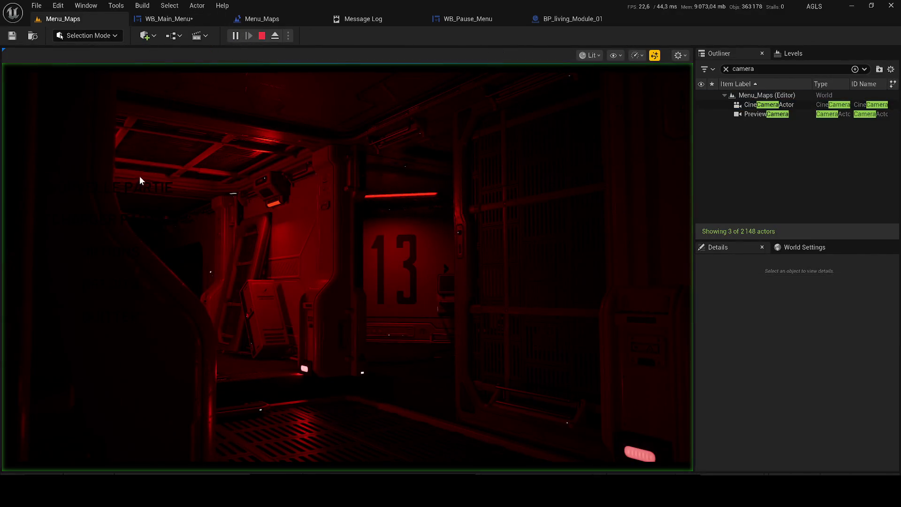
{"action": "key", "text": "Escape"}
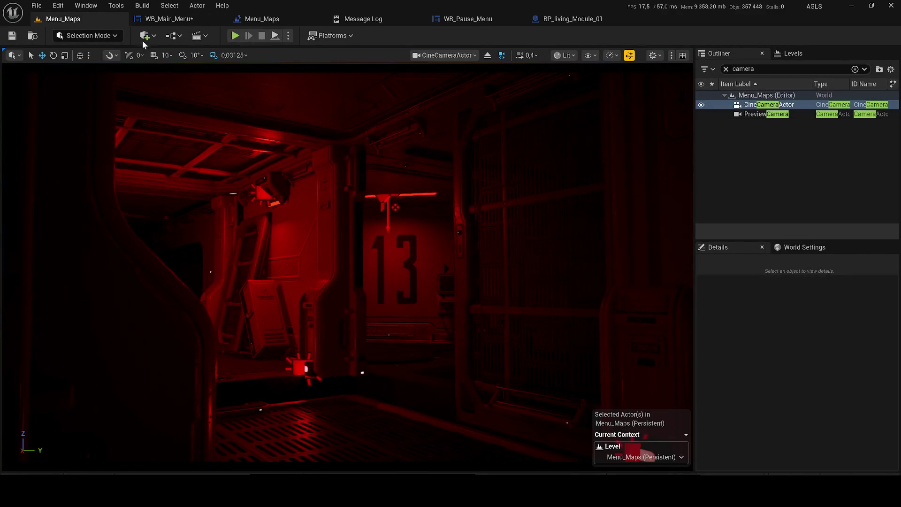
{"action": "left_click", "coordinate": [162, 19]}
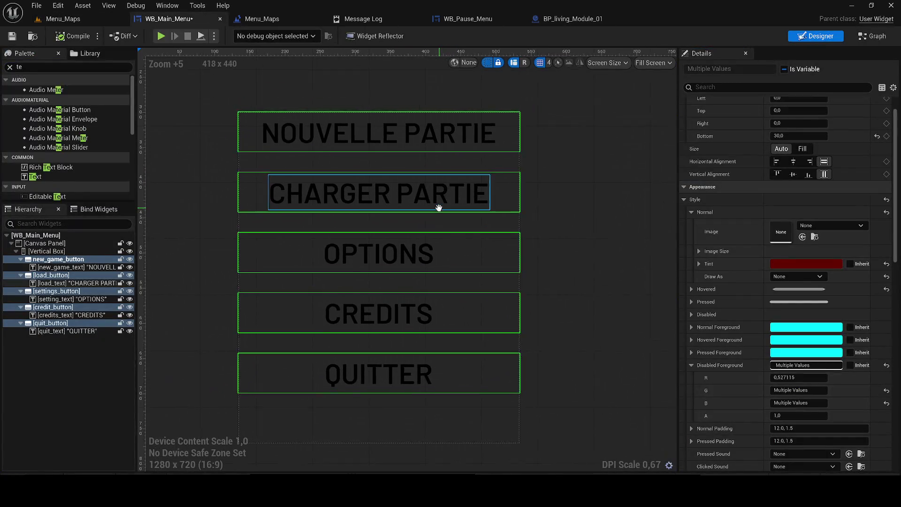
Step: Select the NOUVELLE PARTIE, OPTIONS, CREDITS and QUITTER text labels and inspect their colour
{"action": "left_click", "coordinate": [467, 134]}
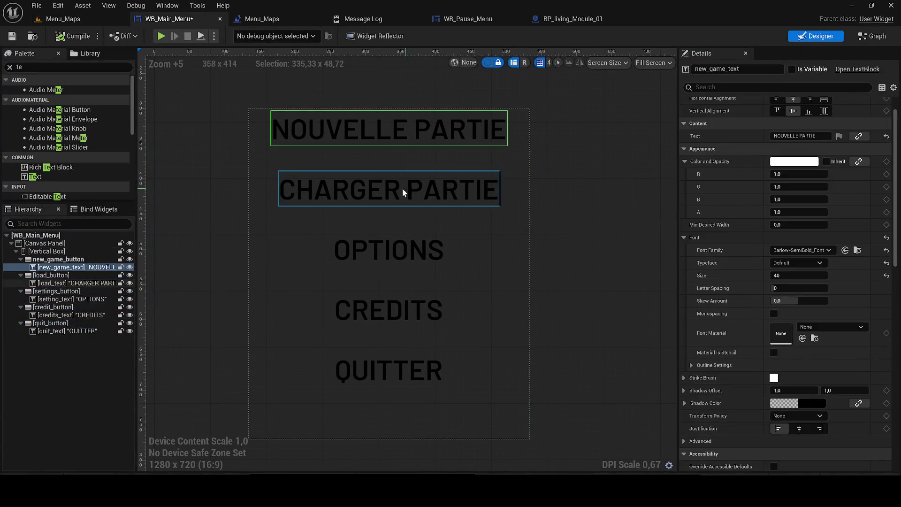
{"action": "left_click", "coordinate": [49, 284], "text": "ctrl"}
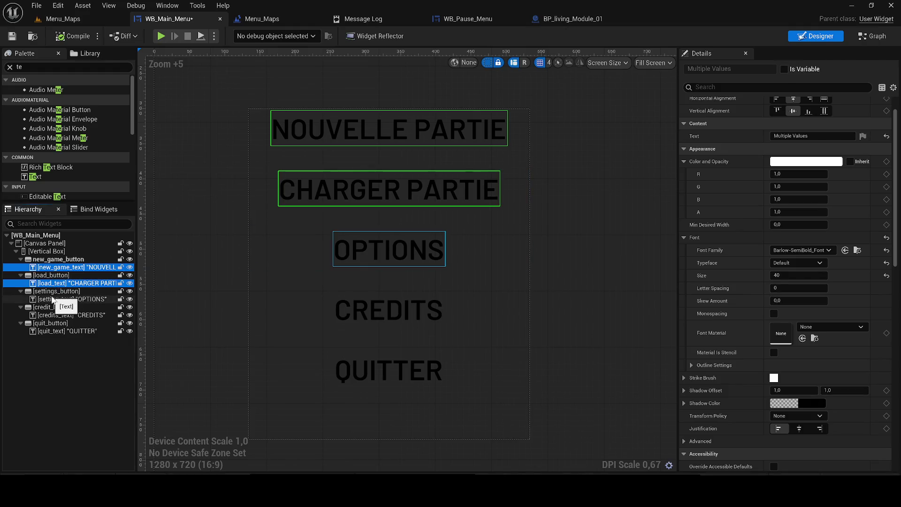
{"action": "left_click", "coordinate": [66, 299], "text": "ctrl"}
{"action": "left_click", "coordinate": [71, 315], "text": "ctrl"}
{"action": "left_click", "coordinate": [68, 331], "text": "ctrl"}
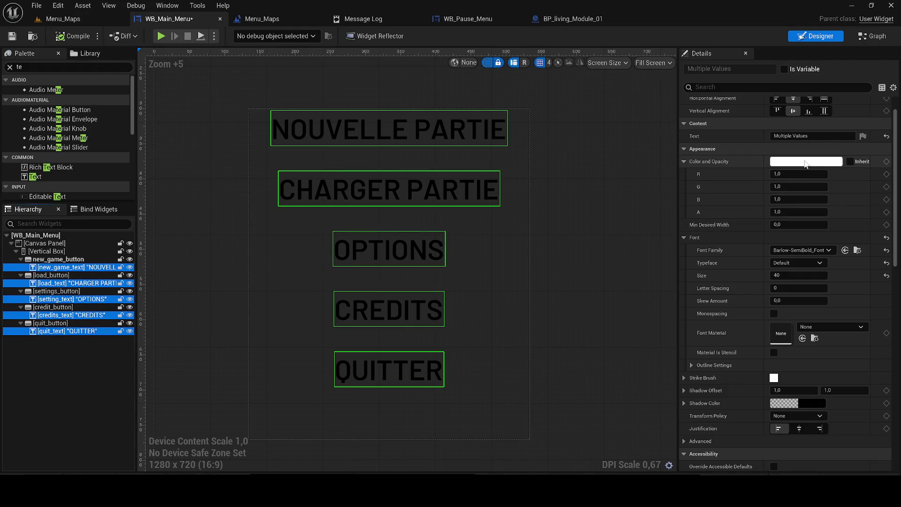
{"action": "left_click", "coordinate": [799, 165]}
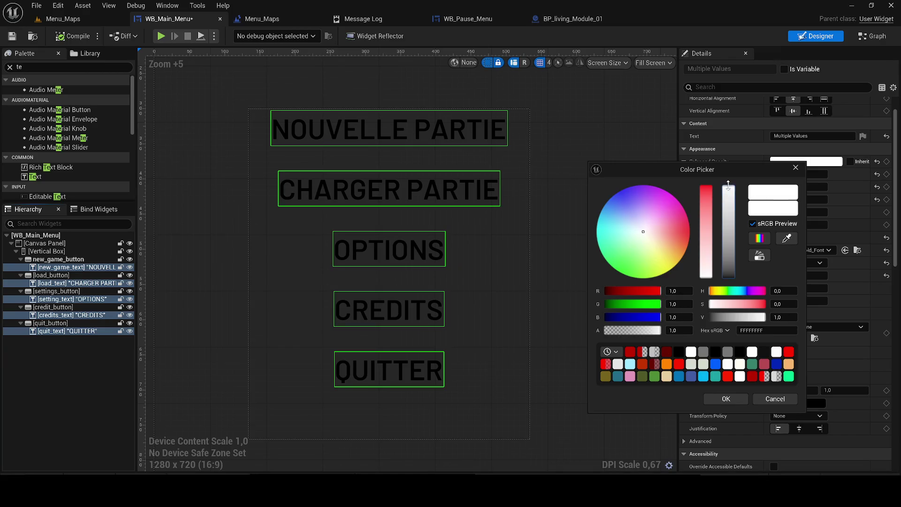
{"action": "left_click", "coordinate": [794, 166]}
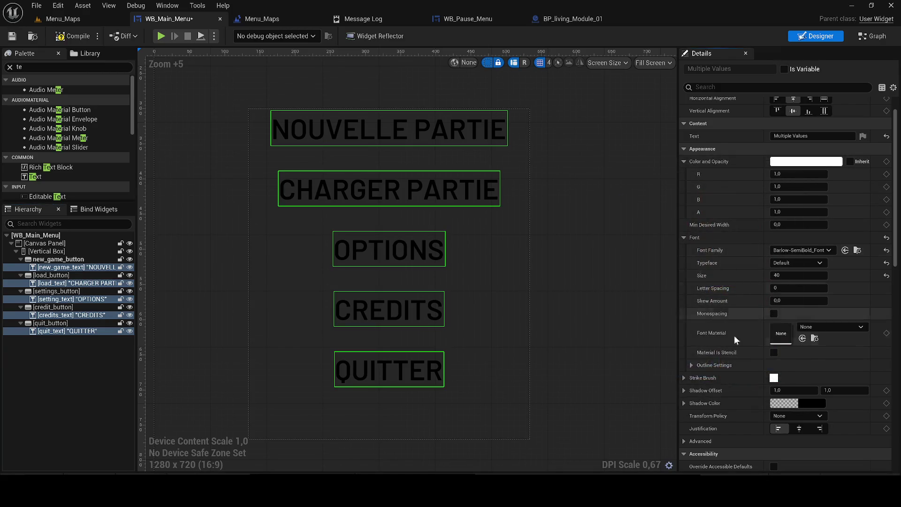
Step: Keep the label text white and compile and save WB_Main_Menu
{"action": "left_click", "coordinate": [684, 237]}
{"action": "left_click", "coordinate": [684, 162]}
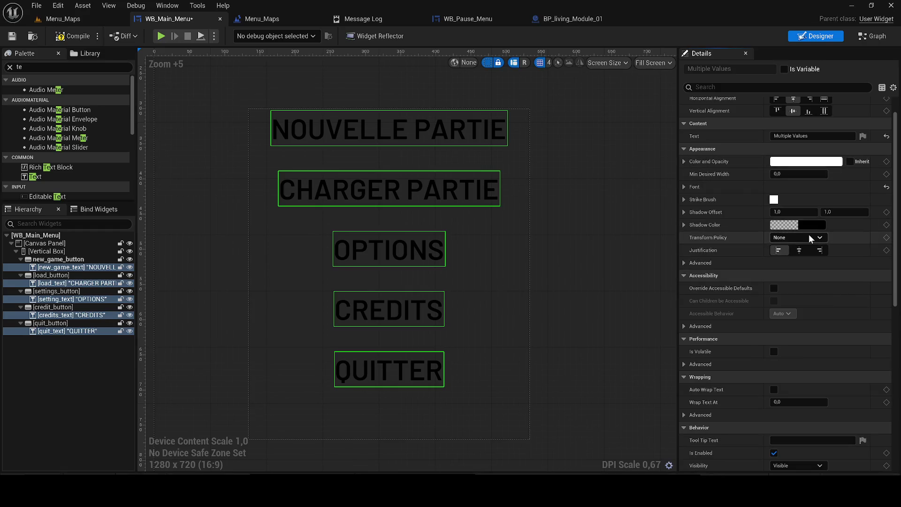
{"action": "left_click", "coordinate": [684, 161]}
{"action": "left_click", "coordinate": [684, 161]}
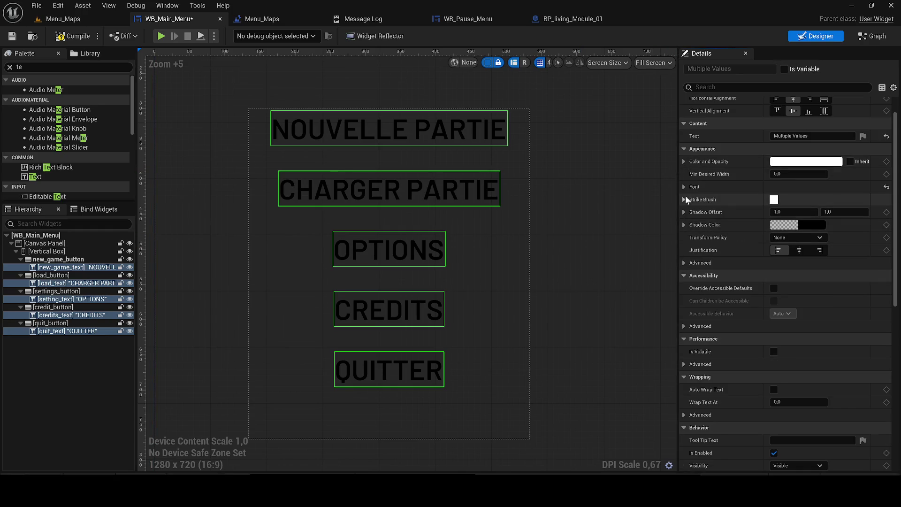
{"action": "left_click", "coordinate": [779, 161]}
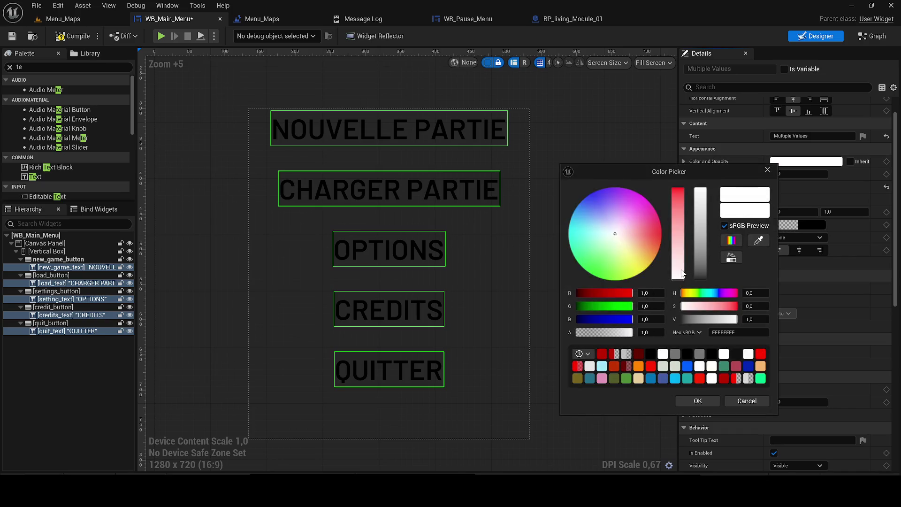
{"action": "left_click", "coordinate": [689, 397]}
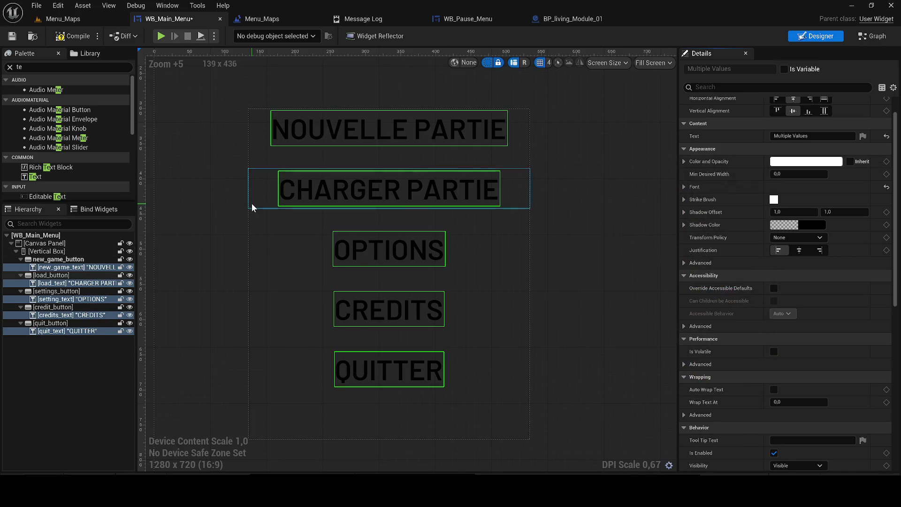
{"action": "left_click", "coordinate": [17, 37]}
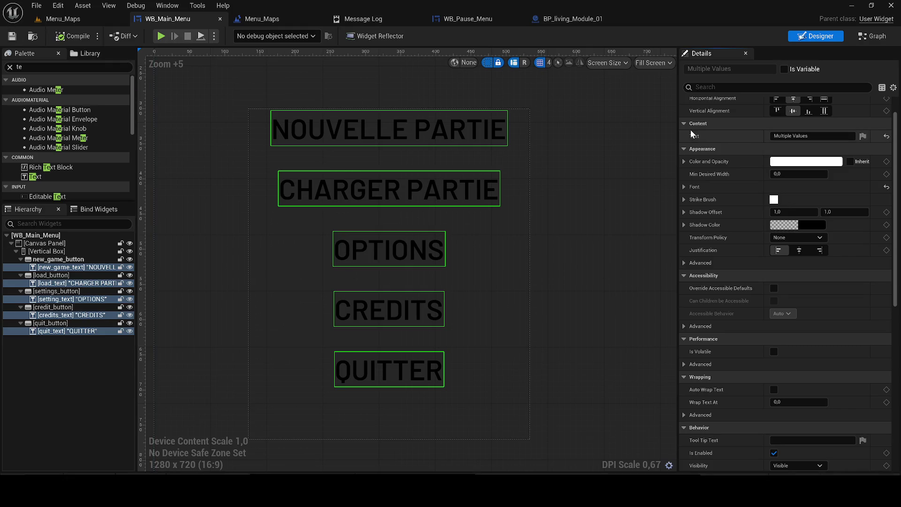
Step: Tint the CHARGER PARTIE load_button bright red FF2500FF, then return to Menu_Maps
{"action": "left_click", "coordinate": [496, 140]}
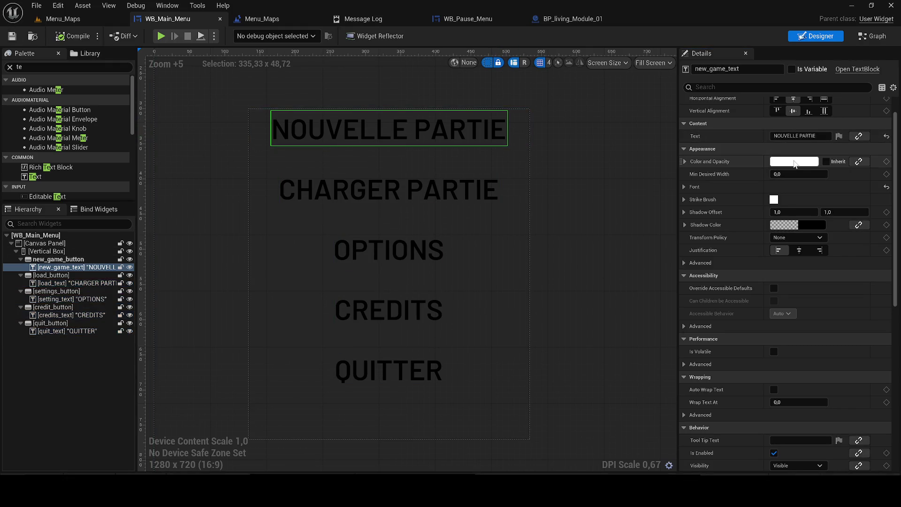
{"action": "scroll", "coordinate": [821, 262], "scroll_direction": "down", "scroll_amount": 4}
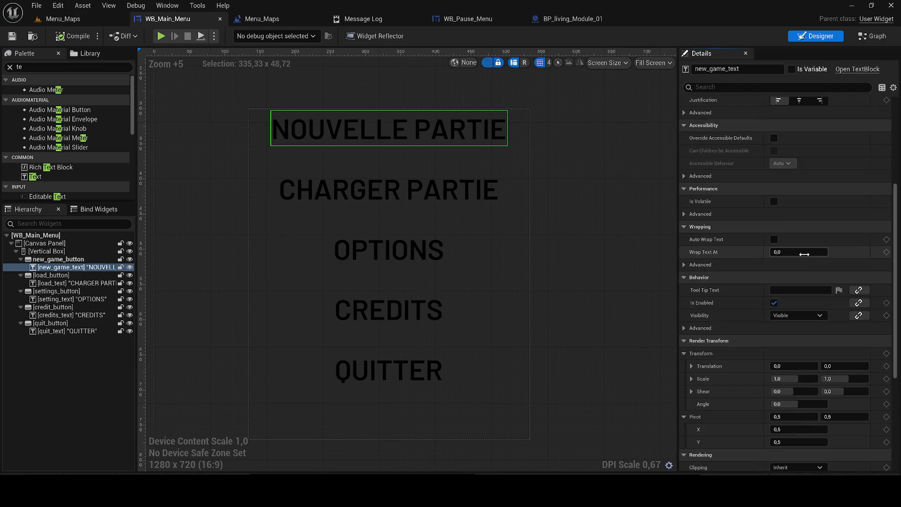
{"action": "scroll", "coordinate": [895, 254], "scroll_direction": "up", "scroll_amount": 5}
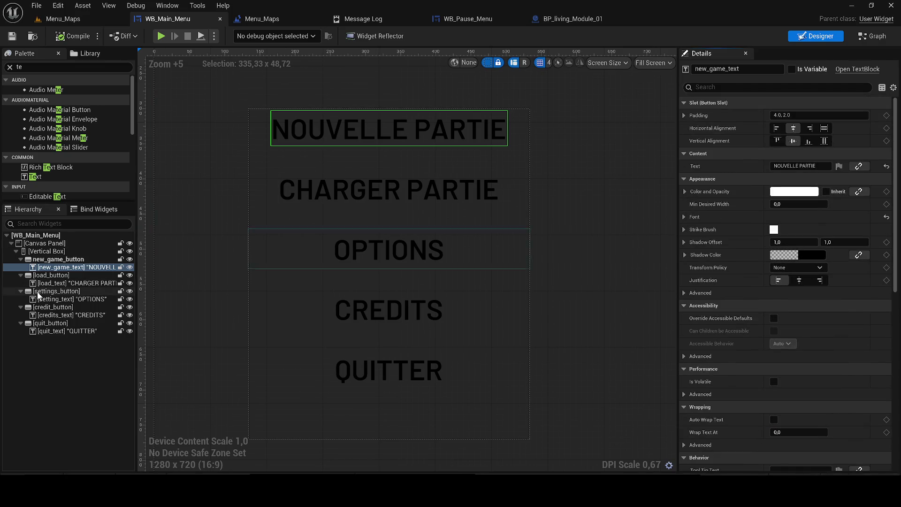
{"action": "left_click", "coordinate": [45, 276]}
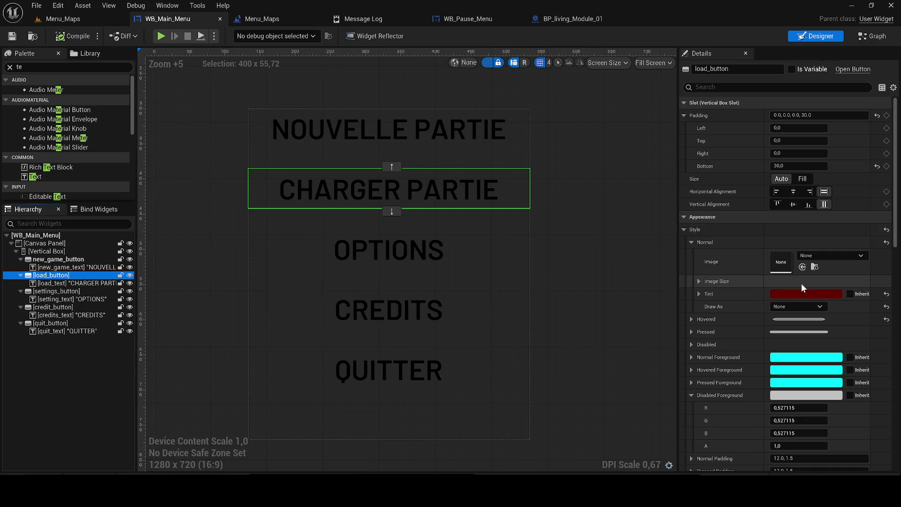
{"action": "left_click", "coordinate": [795, 293]}
{"action": "left_click_drag", "start_coordinate": [728, 261], "coordinate": [725, 233]}
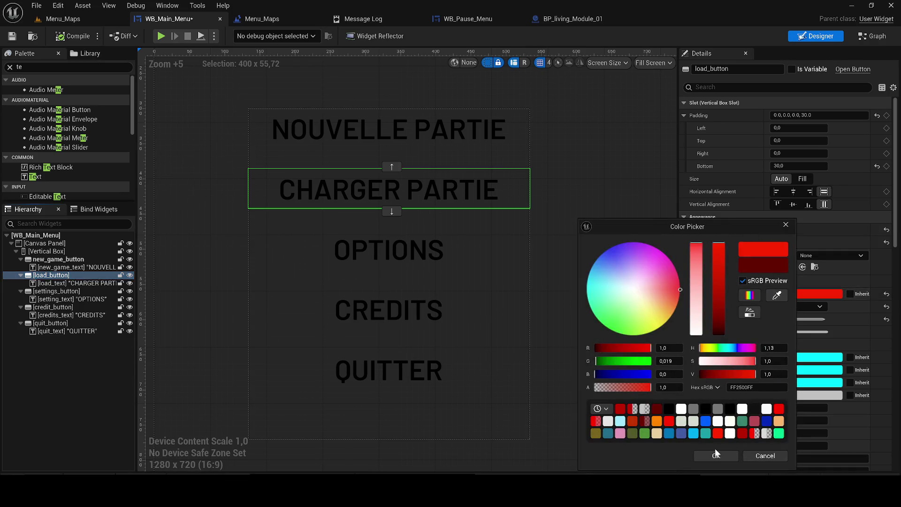
{"action": "left_click", "coordinate": [714, 455]}
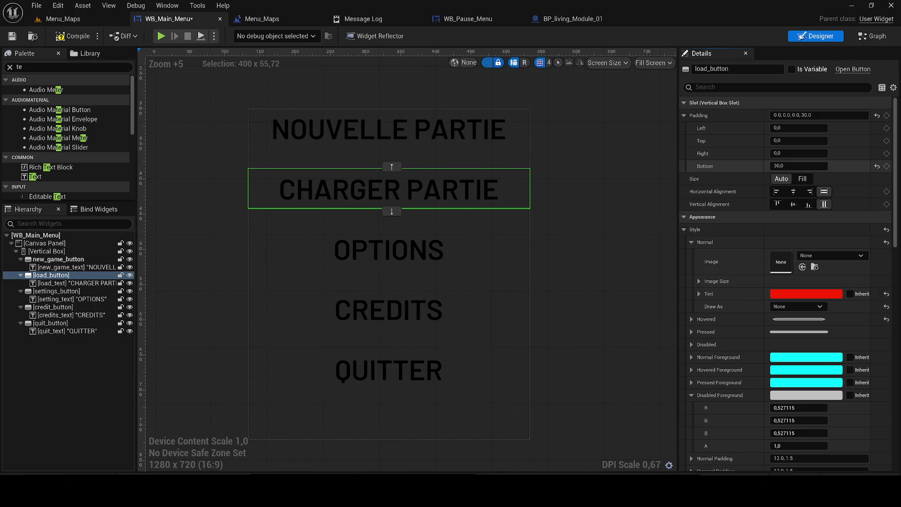
{"action": "left_click", "coordinate": [413, 127]}
{"action": "left_click", "coordinate": [70, 20]}
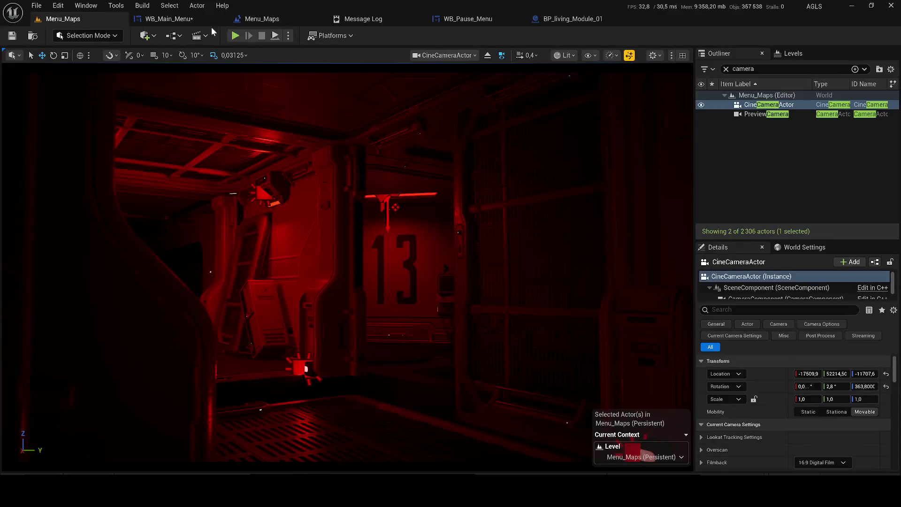
Step: Preview the menu, then drag the buttons' Vertical Box right to Position X about 351
{"action": "key", "text": "alt+p"}
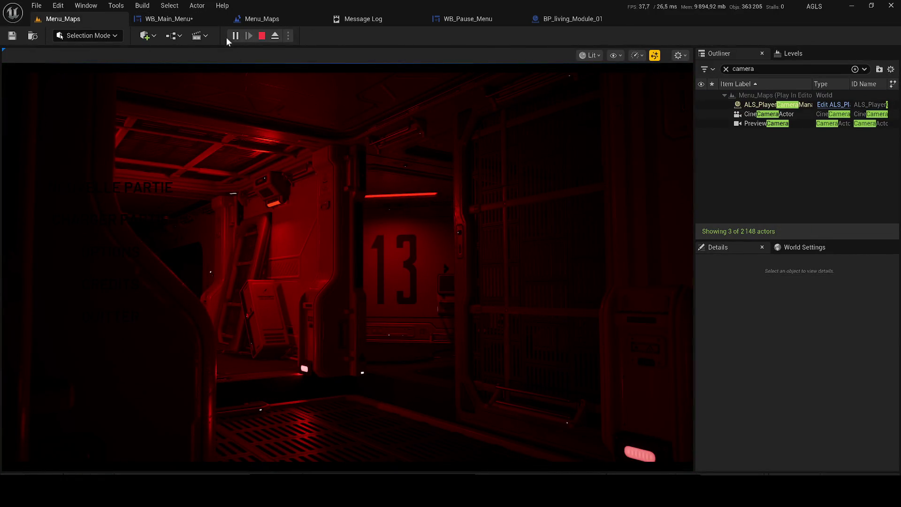
{"action": "left_click", "coordinate": [262, 35]}
{"action": "left_click", "coordinate": [169, 19]}
{"action": "scroll", "coordinate": [422, 214], "scroll_direction": "down", "scroll_amount": 5}
{"action": "left_click", "coordinate": [431, 251]}
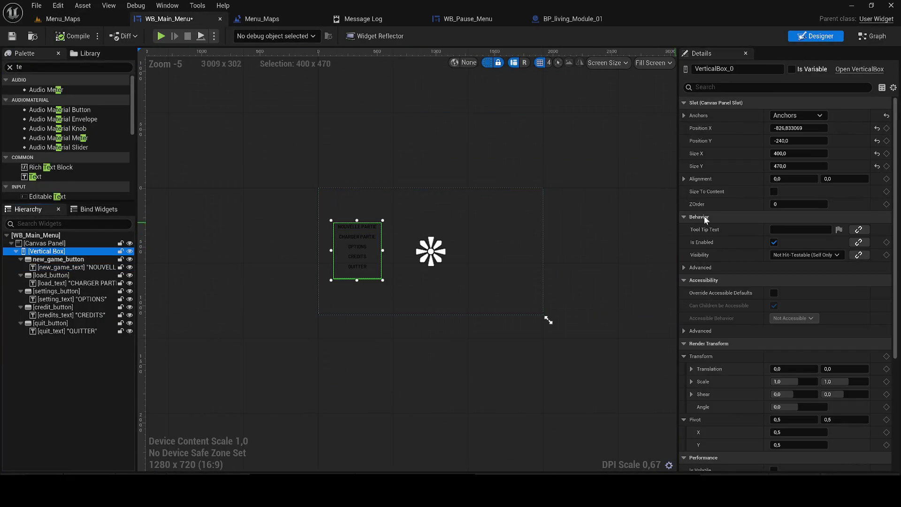
{"action": "mouse_move", "coordinate": [798, 128]}
{"action": "left_mouse_down"}
{"action": "mouse_move", "coordinate": [872, 128]}
{"action": "mouse_move", "coordinate": [858, 128]}
{"action": "left_mouse_up"}
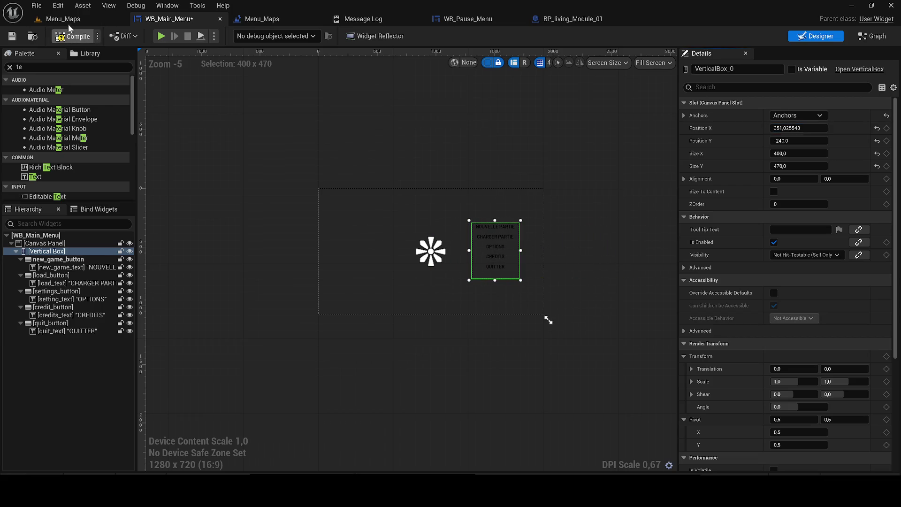
Step: Test-play Menu_Maps to check the button column, then reselect NOUVELLE PARTIE's text colour settings
{"action": "left_click", "coordinate": [65, 19]}
{"action": "left_click", "coordinate": [235, 36]}
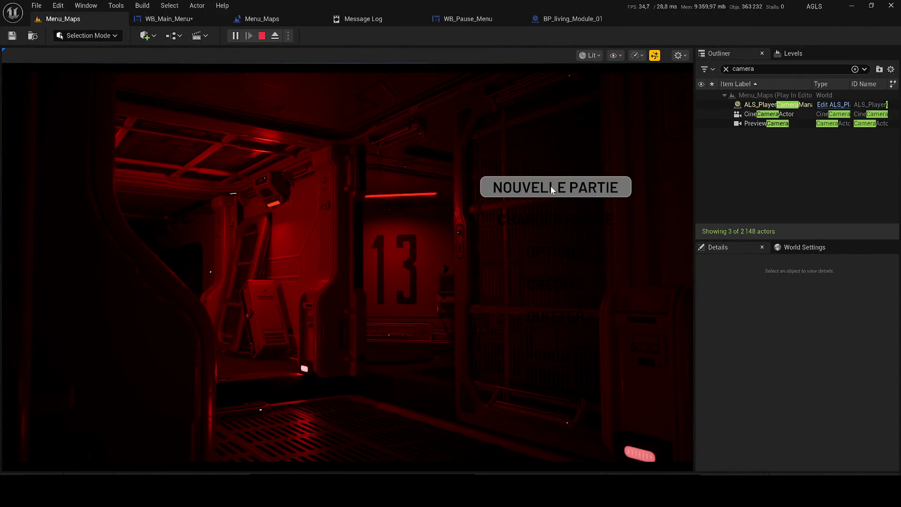
{"action": "left_click", "coordinate": [261, 36]}
{"action": "left_click", "coordinate": [451, 230]}
{"action": "scroll", "coordinate": [464, 235], "scroll_direction": "up", "scroll_amount": 2}
{"action": "left_click", "coordinate": [685, 191]}
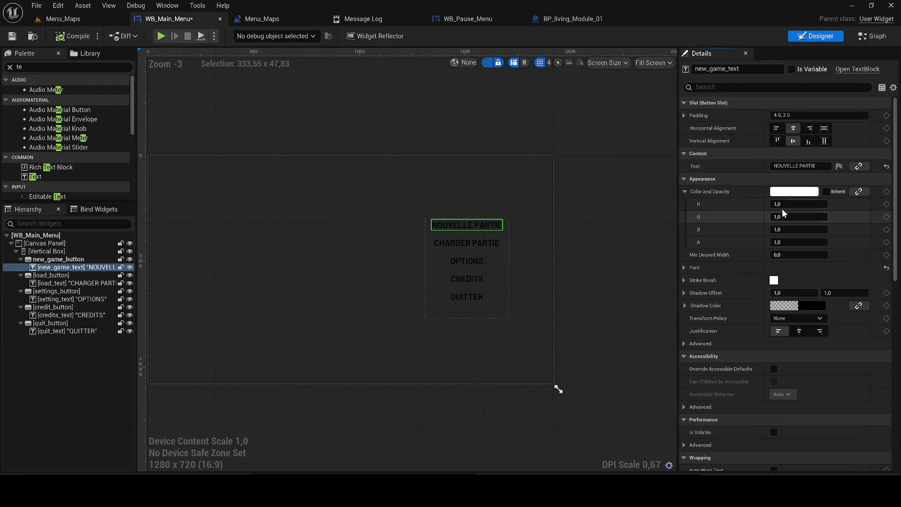
Step: Tint the NOUVELLE PARTIE text pale yellow and save the widget
{"action": "left_click", "coordinate": [794, 192]}
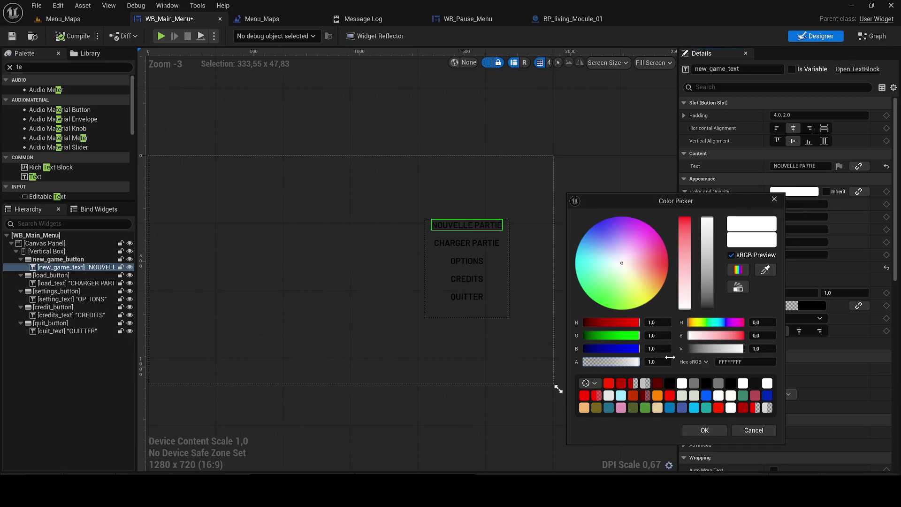
{"action": "left_click_drag", "start_coordinate": [641, 257], "coordinate": [649, 289]}
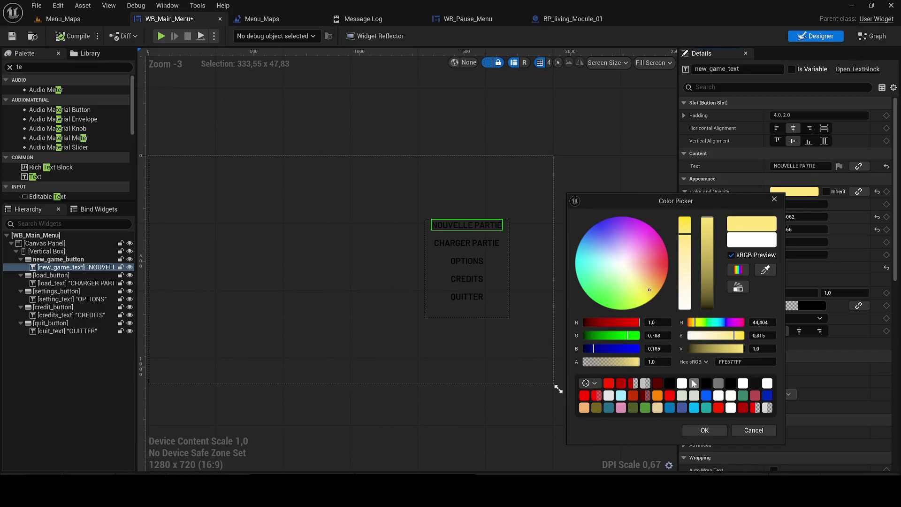
{"action": "left_click", "coordinate": [704, 430]}
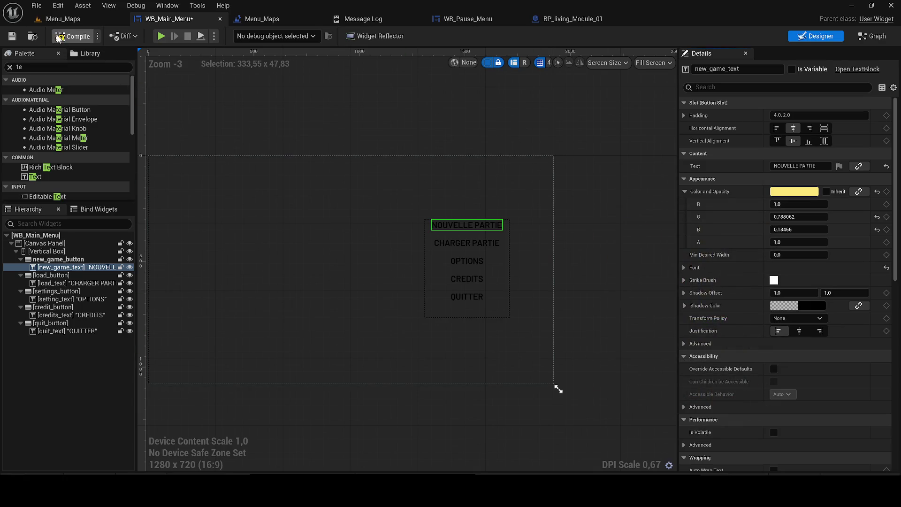
{"action": "left_click", "coordinate": [12, 36]}
Step: Give the label a nearly opaque white shadow, restore its white text colour, and save
{"action": "scroll", "coordinate": [488, 226], "scroll_direction": "up", "scroll_amount": 5}
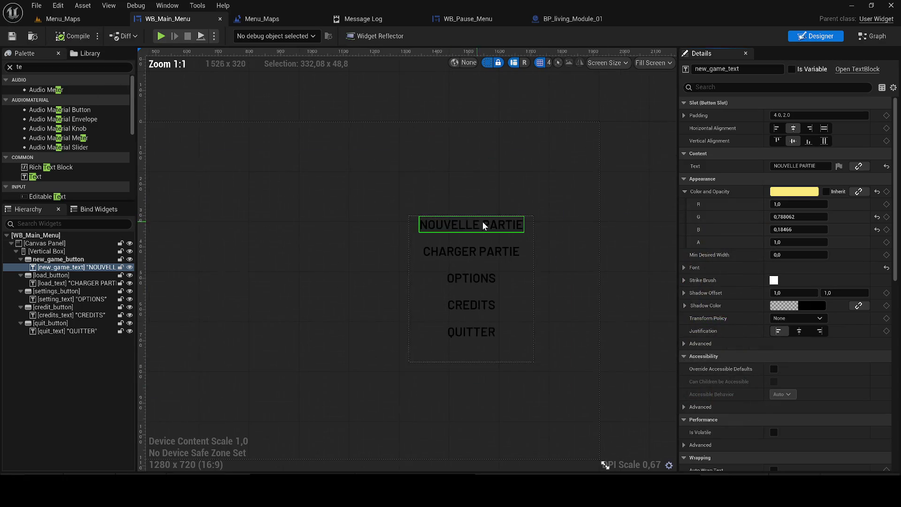
{"action": "left_click", "coordinate": [683, 191]}
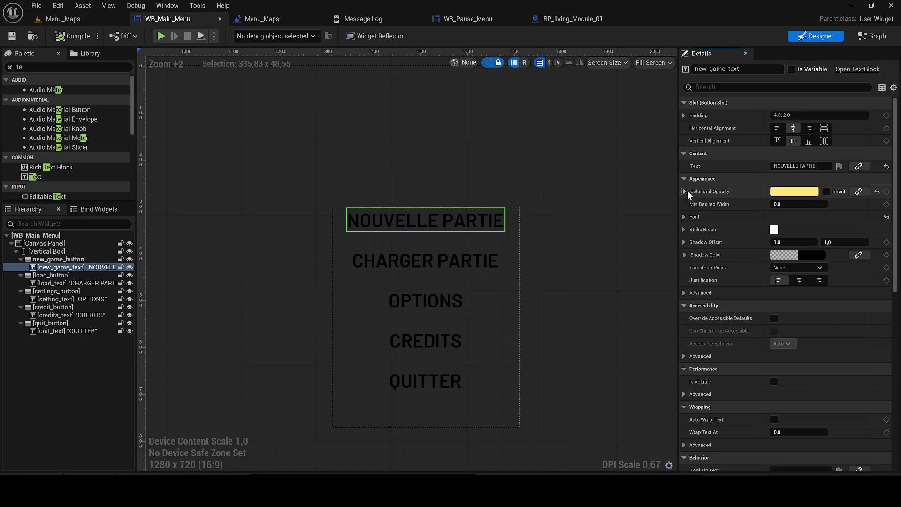
{"action": "left_click", "coordinate": [803, 256]}
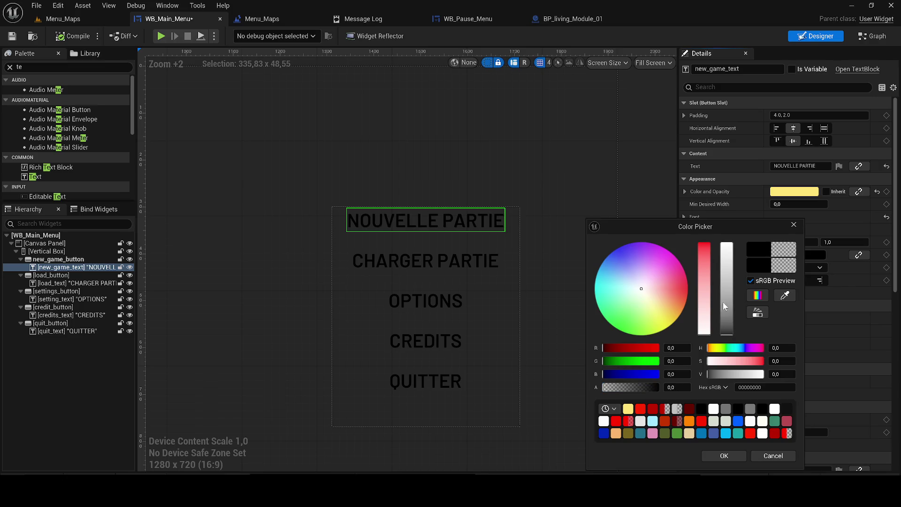
{"action": "left_click_drag", "start_coordinate": [727, 309], "coordinate": [734, 232]}
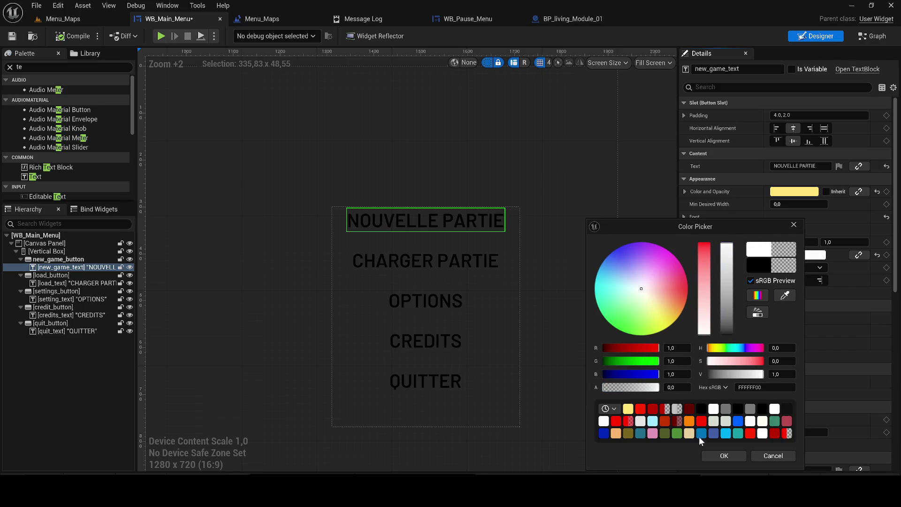
{"action": "left_click", "coordinate": [724, 456]}
{"action": "left_click", "coordinate": [783, 192]}
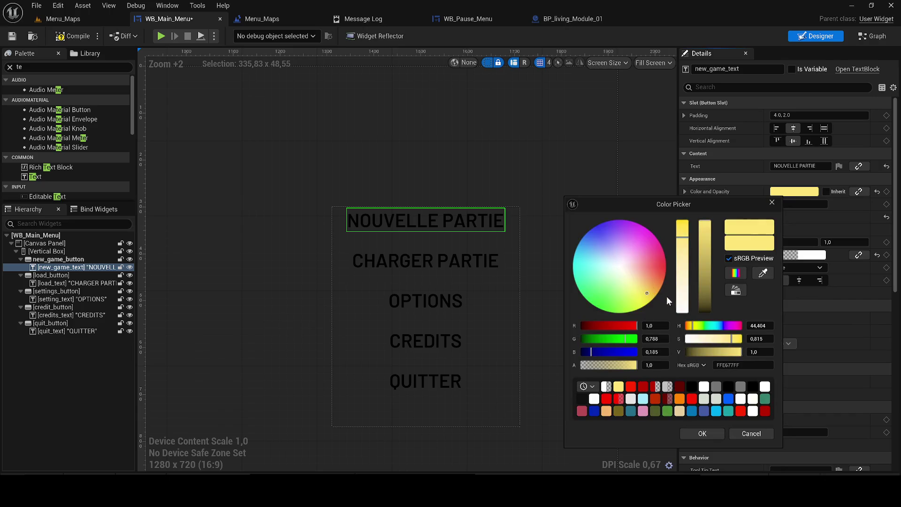
{"action": "left_click", "coordinate": [682, 309]}
{"action": "left_click", "coordinate": [702, 433]}
{"action": "left_click", "coordinate": [803, 255]}
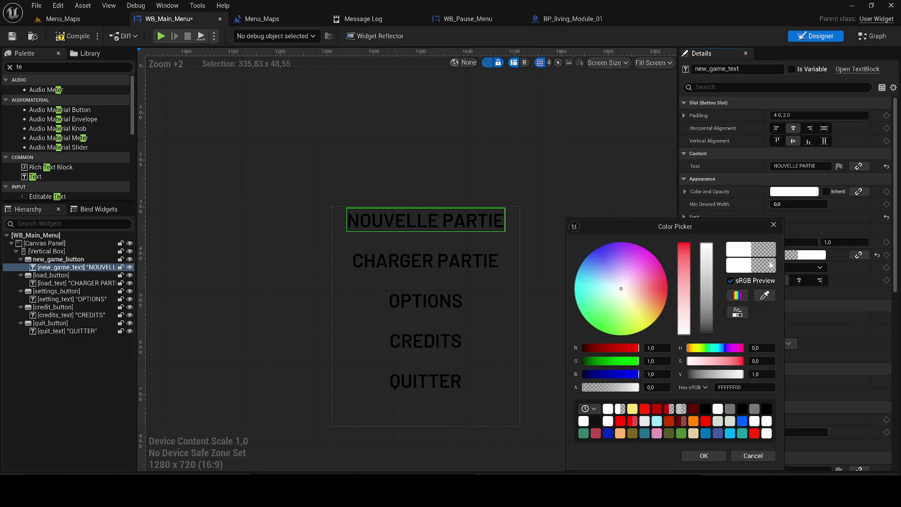
{"action": "left_click_drag", "start_coordinate": [610, 388], "coordinate": [635, 386]}
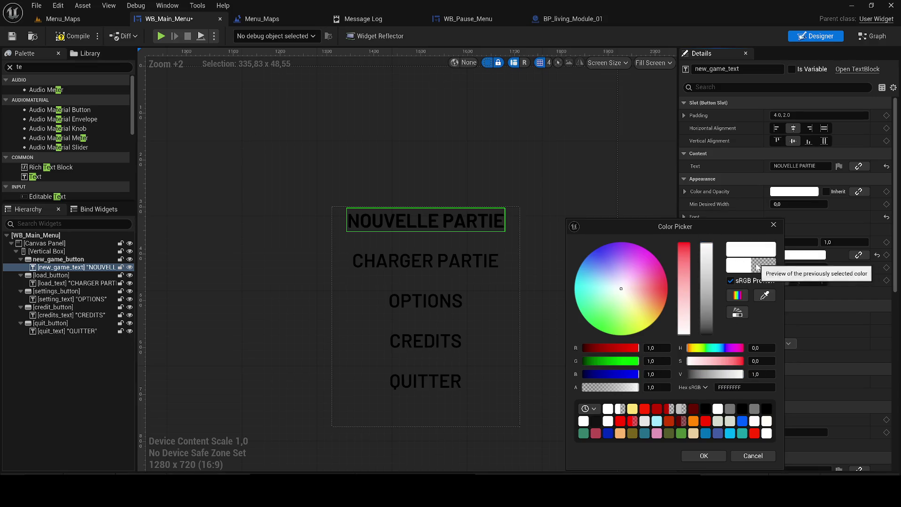
{"action": "left_click", "coordinate": [705, 455]}
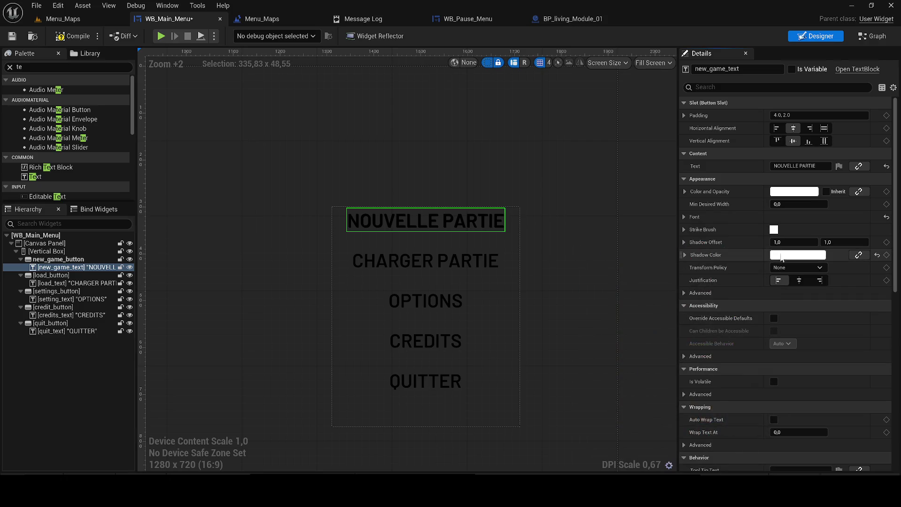
{"action": "left_click", "coordinate": [14, 36]}
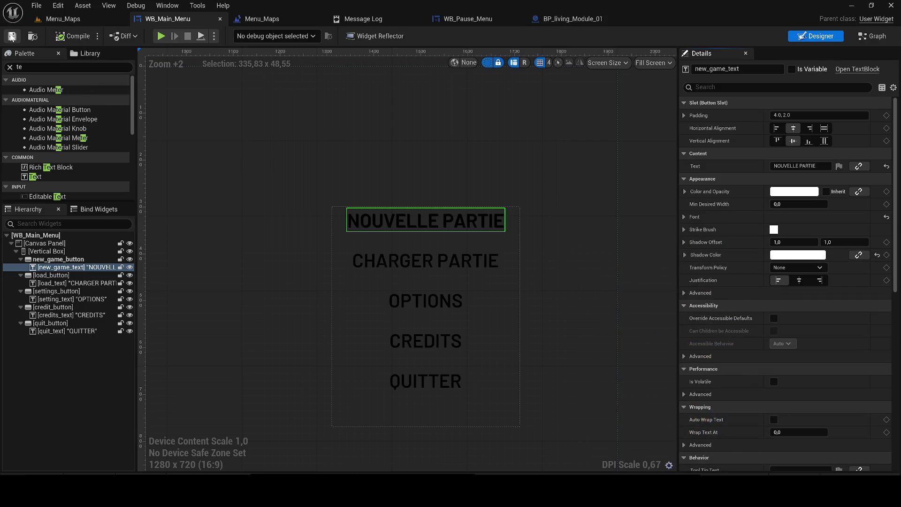
Step: Reset NOUVELLE PARTIE's shadow colour to default and try center justification before reverting to left
{"action": "scroll", "coordinate": [412, 222], "scroll_direction": "up", "scroll_amount": 4}
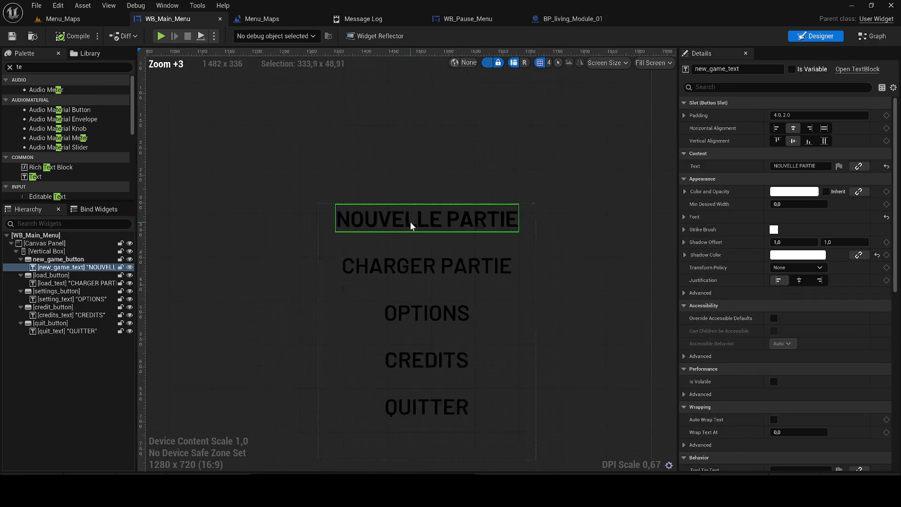
{"action": "left_click", "coordinate": [434, 281]}
{"action": "left_click", "coordinate": [458, 216]}
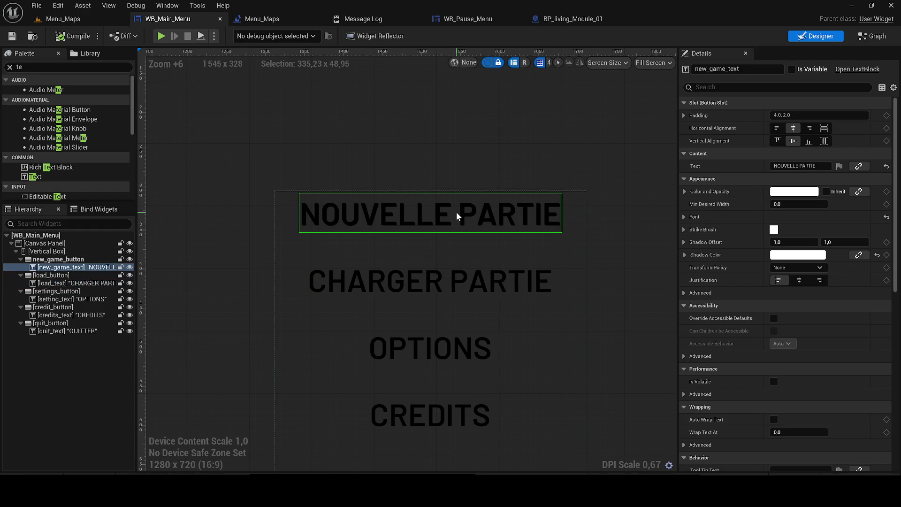
{"action": "left_click", "coordinate": [877, 255]}
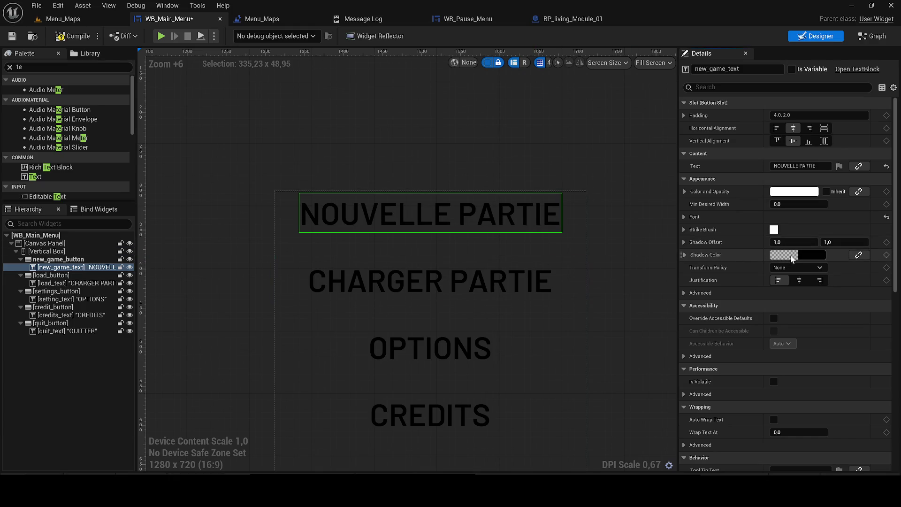
{"action": "left_click", "coordinate": [799, 280]}
{"action": "left_click", "coordinate": [787, 280]}
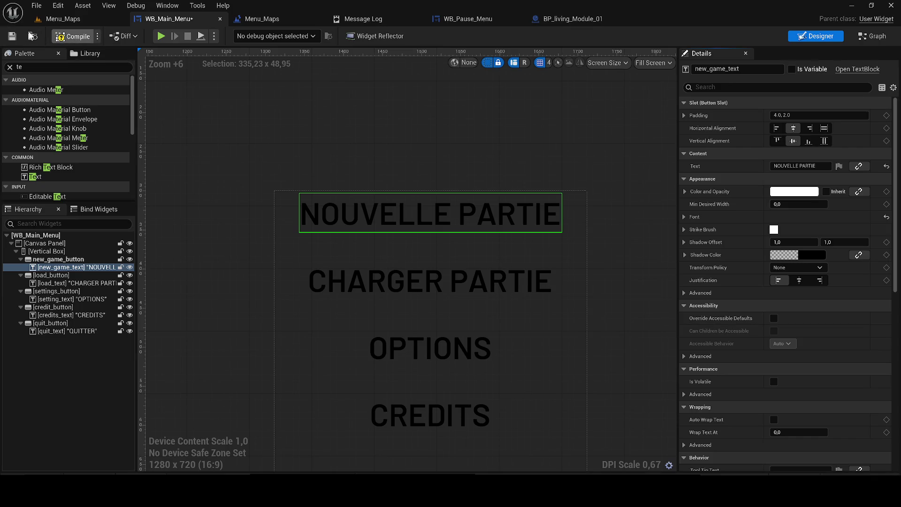
{"action": "left_click", "coordinate": [66, 19]}
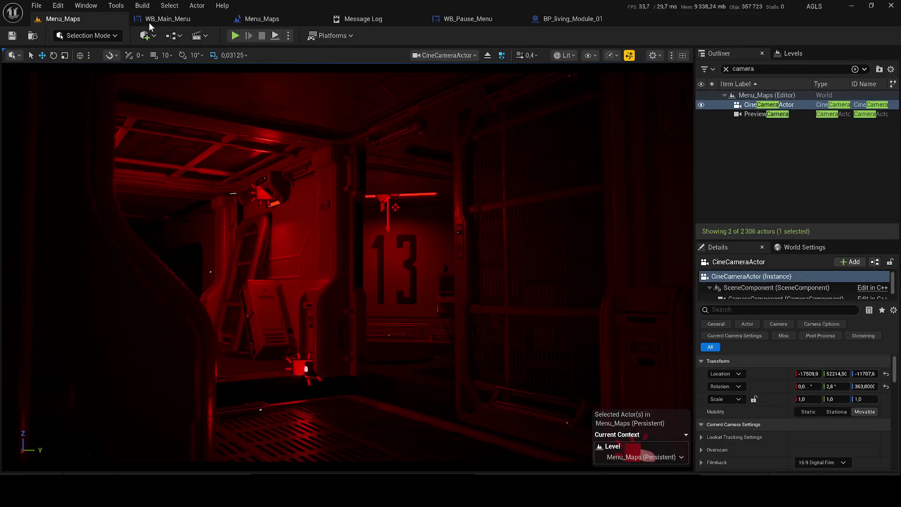
Step: Select all five menu buttons, new_game_button through quit_button, in the Hierarchy
{"action": "left_click", "coordinate": [151, 20]}
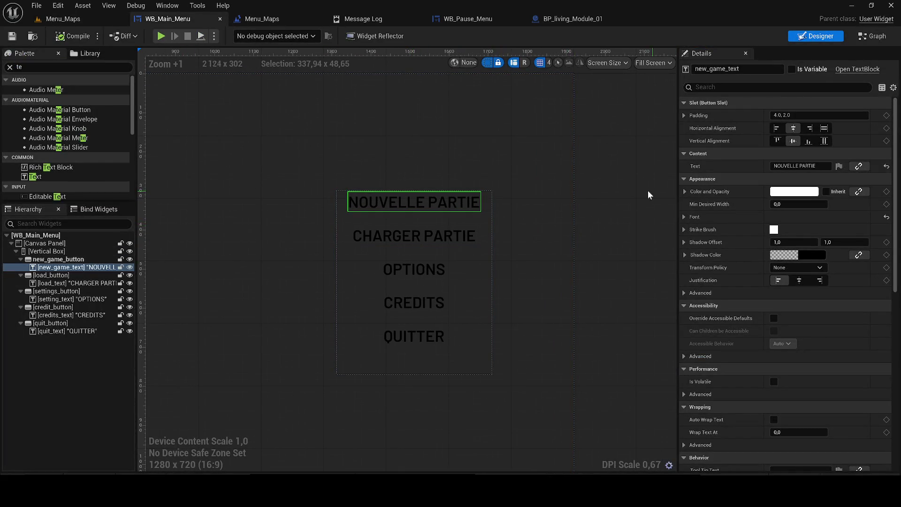
{"action": "left_click", "coordinate": [413, 202]}
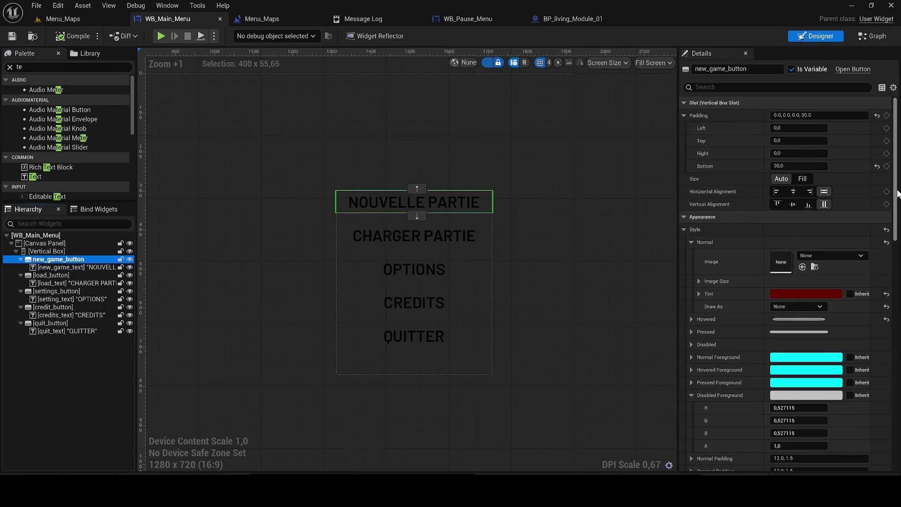
{"action": "scroll", "coordinate": [897, 194], "scroll_direction": "down", "scroll_amount": 2}
{"action": "scroll", "coordinate": [897, 194], "scroll_direction": "up", "scroll_amount": 2}
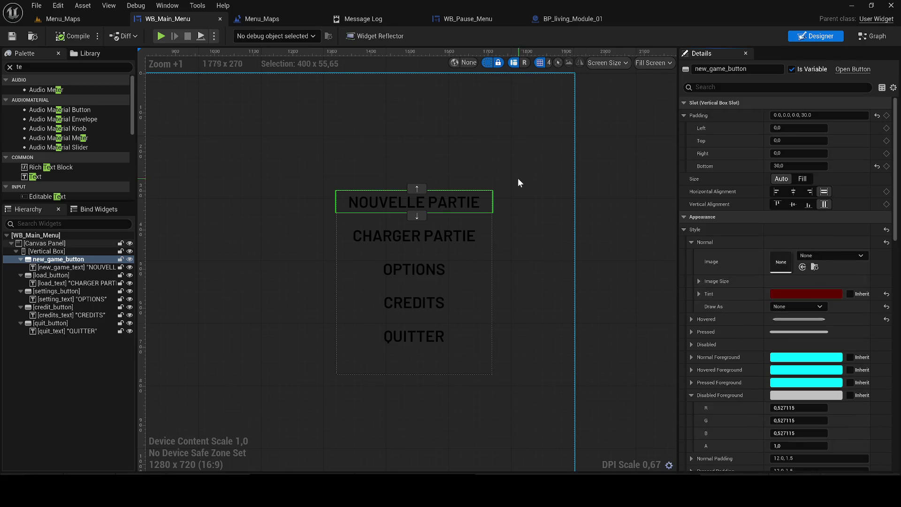
{"action": "scroll", "coordinate": [885, 235], "scroll_direction": "down", "scroll_amount": 2}
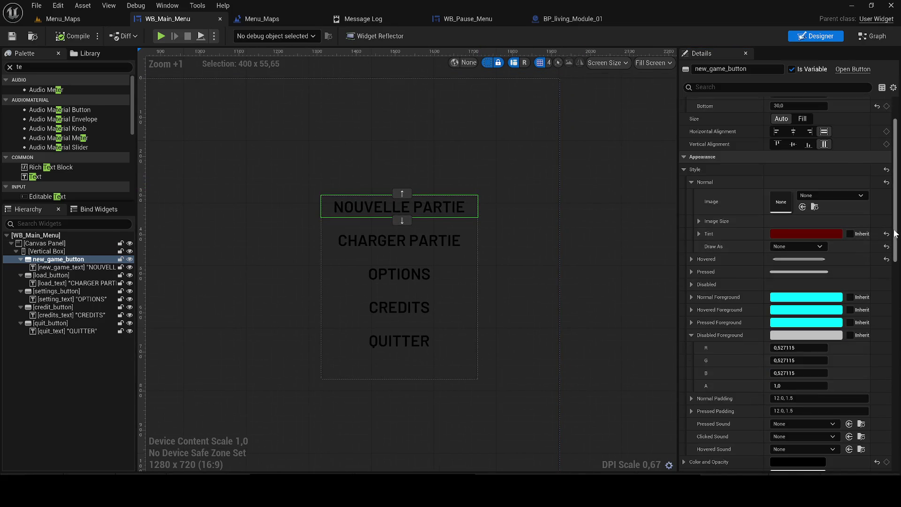
{"action": "scroll", "coordinate": [893, 233], "scroll_direction": "down", "scroll_amount": 5}
{"action": "scroll", "coordinate": [737, 183], "scroll_direction": "up", "scroll_amount": 7}
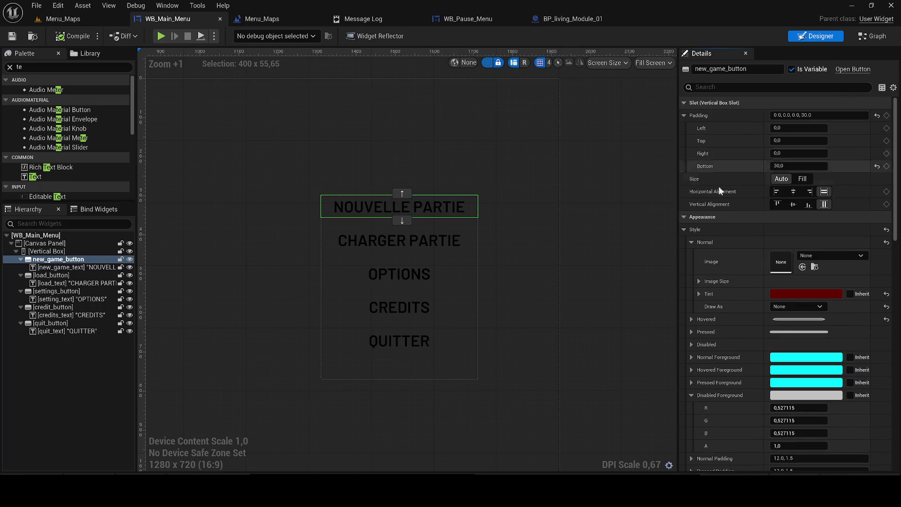
{"action": "left_click", "coordinate": [691, 242]}
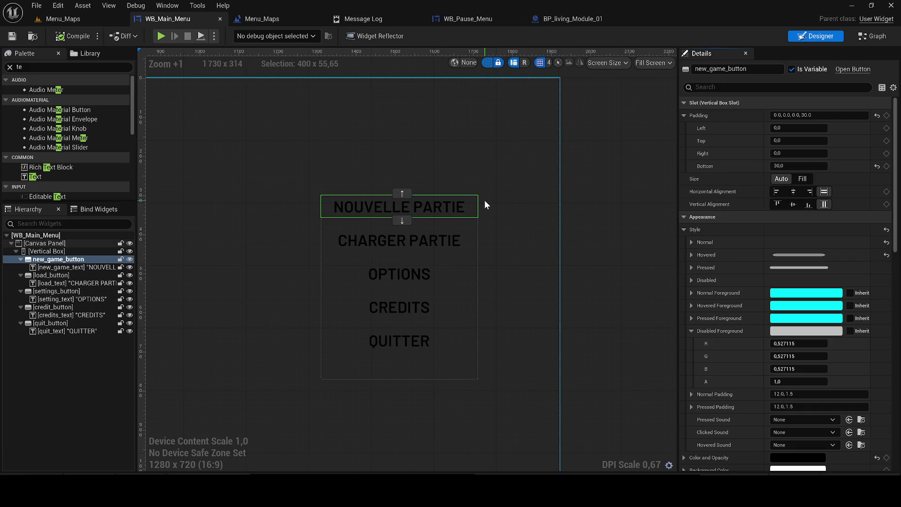
{"action": "left_click", "coordinate": [55, 276], "text": "ctrl"}
{"action": "left_click", "coordinate": [54, 292], "text": "ctrl"}
{"action": "left_click", "coordinate": [52, 307], "text": "ctrl"}
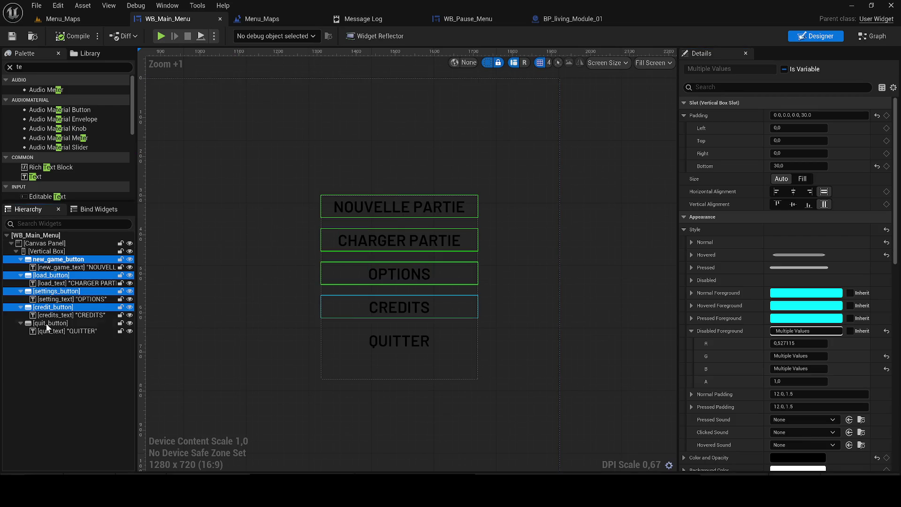
{"action": "left_click", "coordinate": [46, 323], "text": "ctrl"}
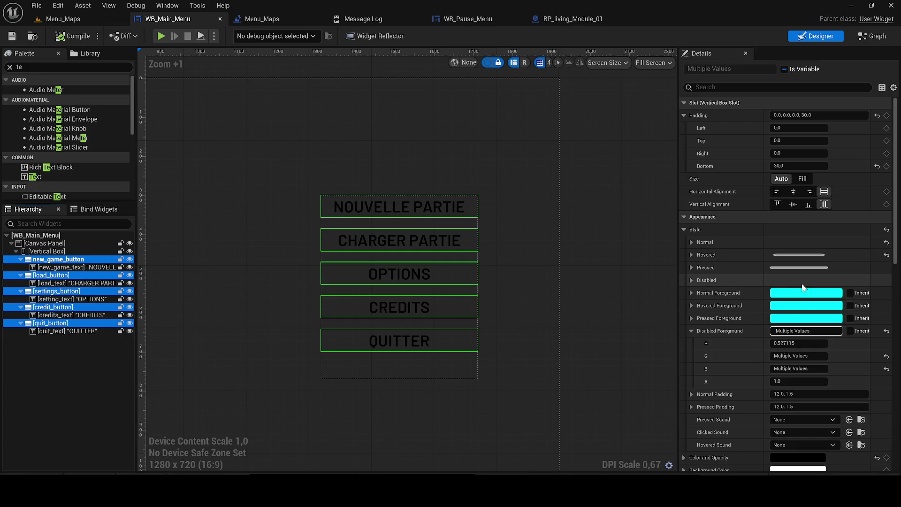
Step: Set the buttons' Normal Tint, Disabled Foreground and Color and Opacity to white, then compile
{"action": "left_click", "coordinate": [691, 242]}
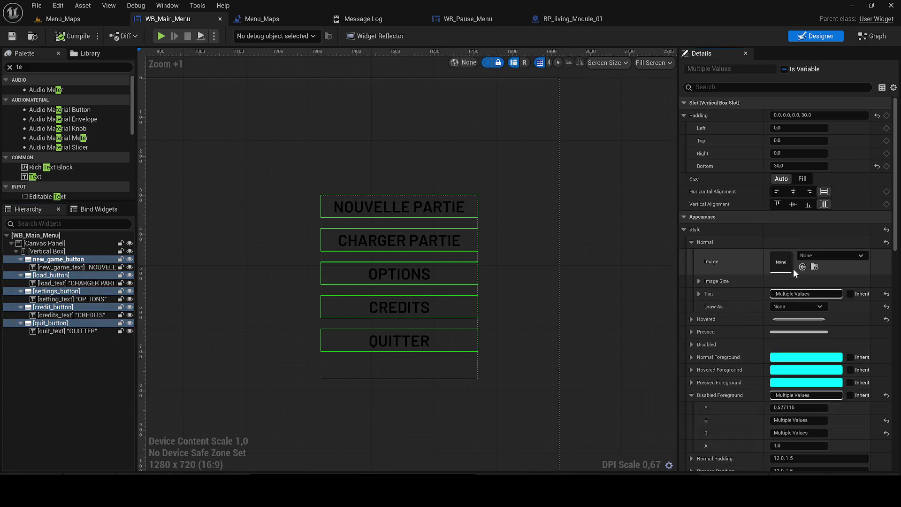
{"action": "left_click", "coordinate": [791, 296]}
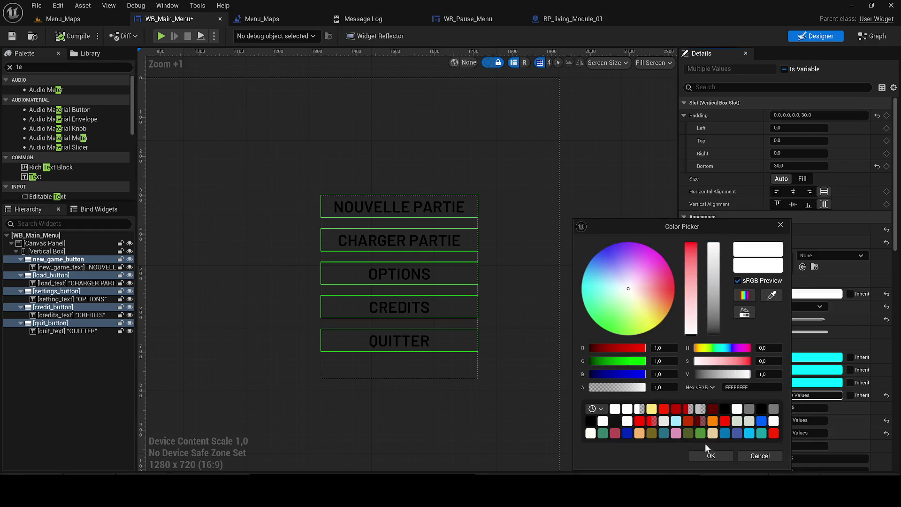
{"action": "left_click", "coordinate": [701, 456]}
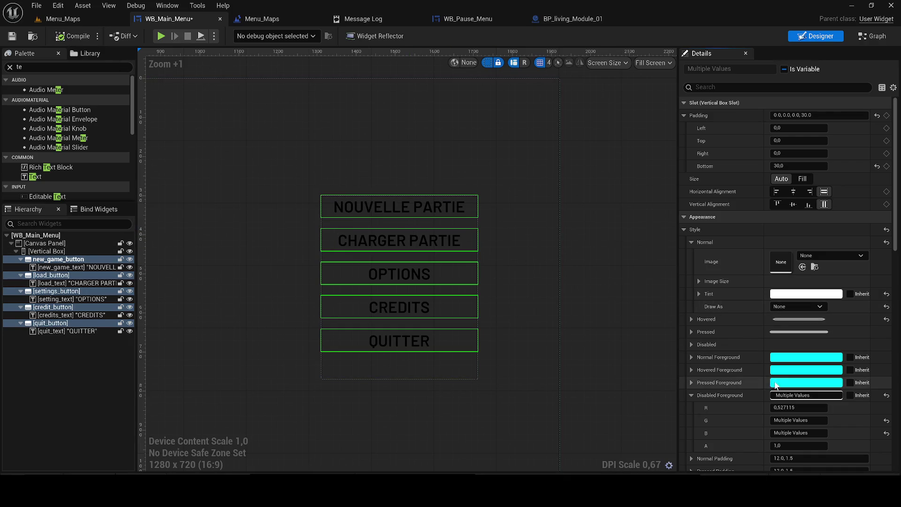
{"action": "left_click", "coordinate": [784, 399]}
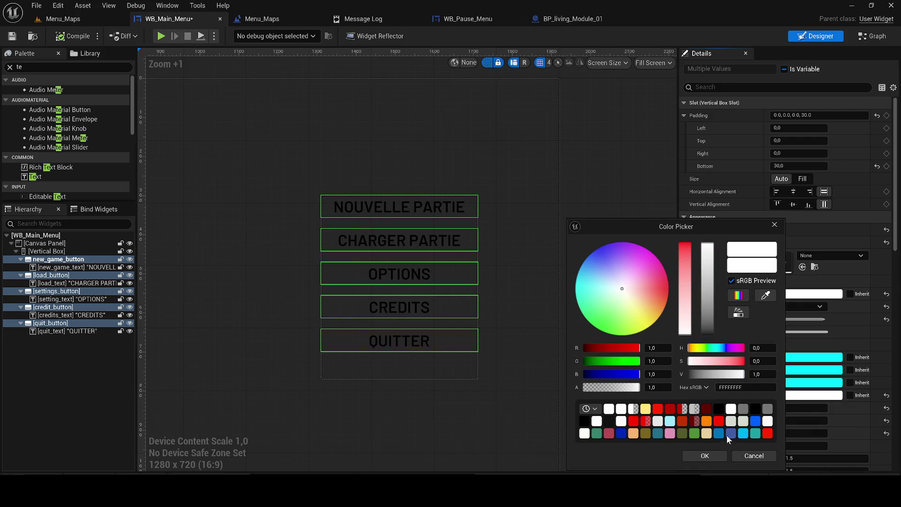
{"action": "left_click", "coordinate": [705, 454]}
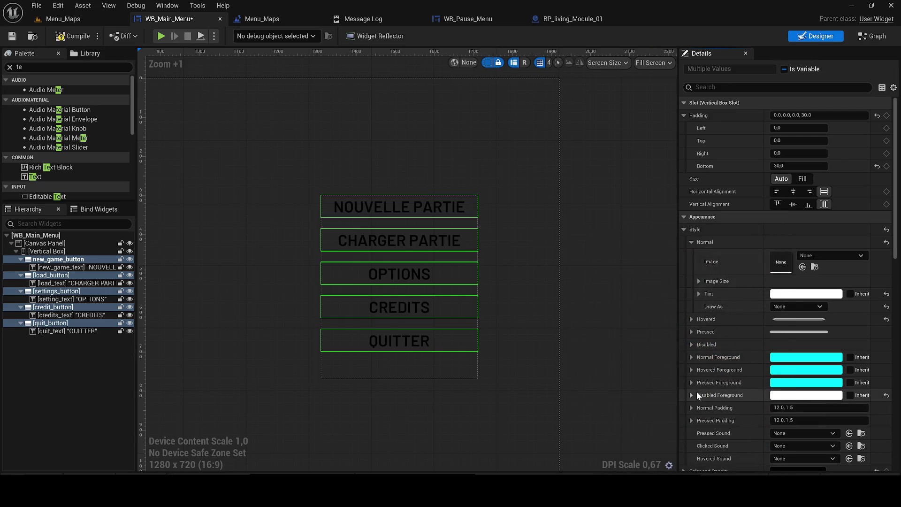
{"action": "scroll", "coordinate": [720, 380], "scroll_direction": "down", "scroll_amount": 2}
{"action": "left_click", "coordinate": [798, 411]}
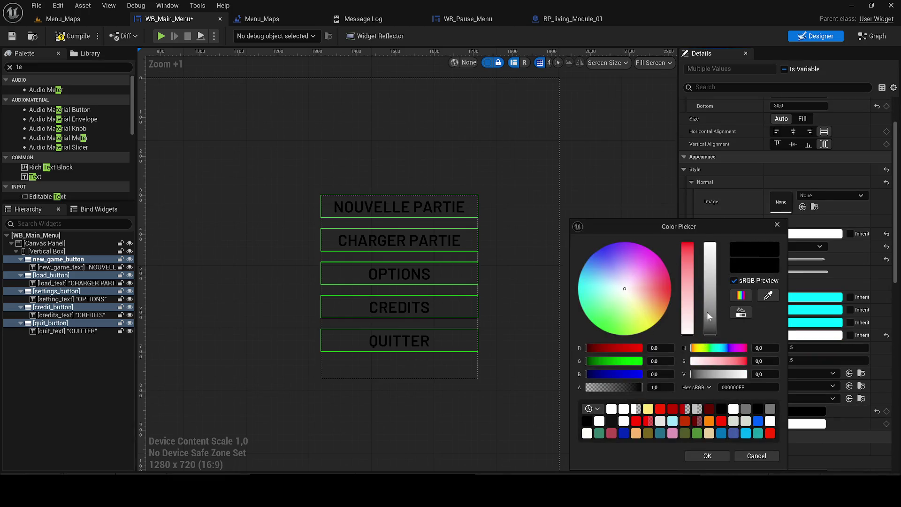
{"action": "left_click_drag", "start_coordinate": [706, 313], "coordinate": [711, 225]}
{"action": "left_click", "coordinate": [712, 455]}
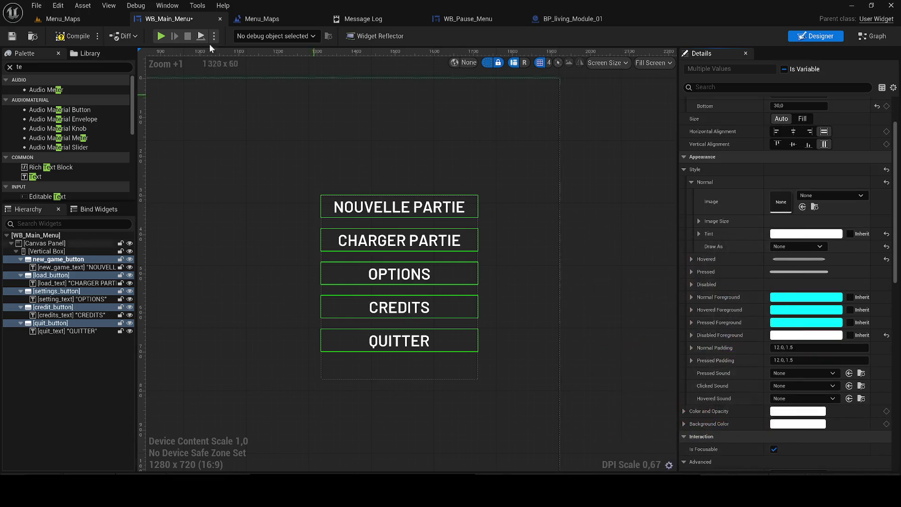
{"action": "left_click", "coordinate": [71, 35]}
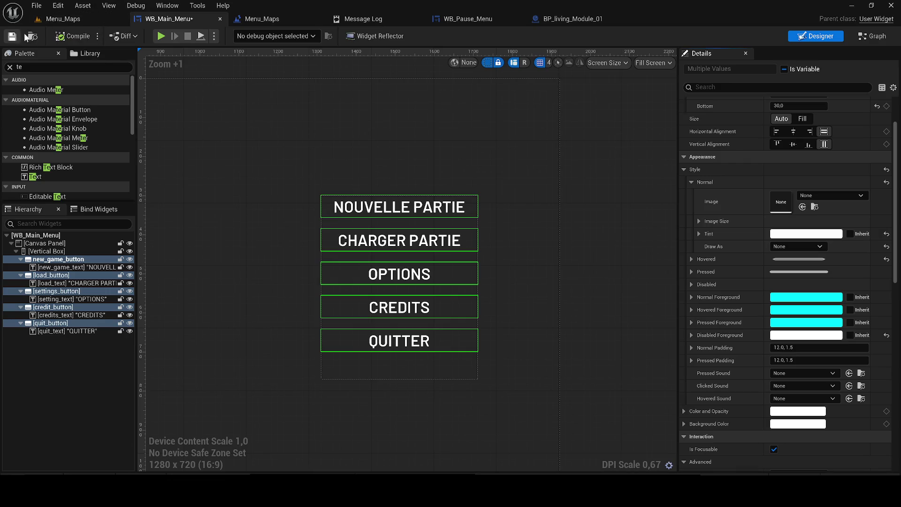
Step: Save WB_Main_Menu and test-play Menu_Maps to see the white labels over the red corridor
{"action": "left_click", "coordinate": [19, 37]}
{"action": "left_click", "coordinate": [63, 19]}
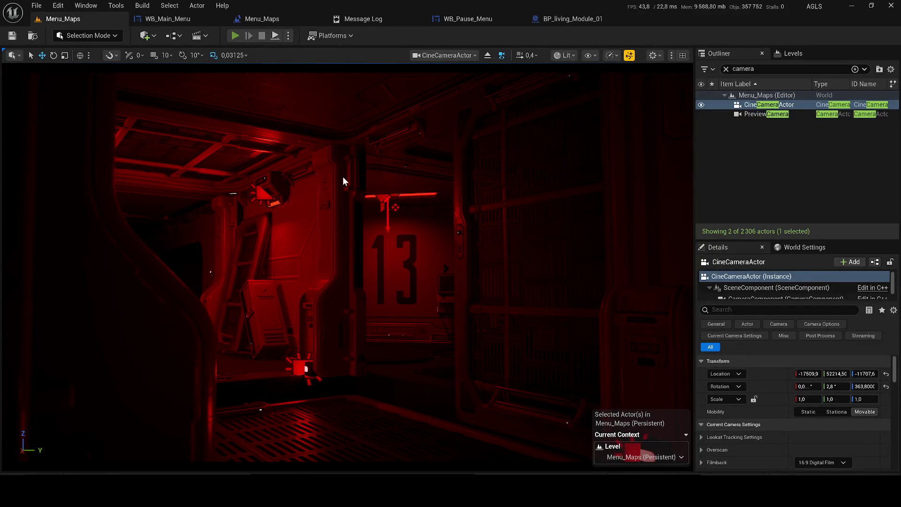
{"action": "key", "text": "alt+p"}
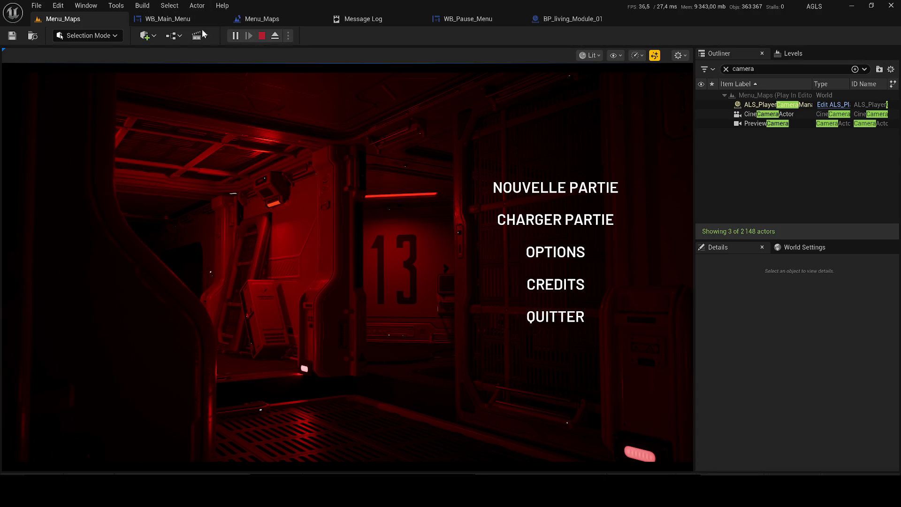
{"action": "left_click", "coordinate": [173, 19]}
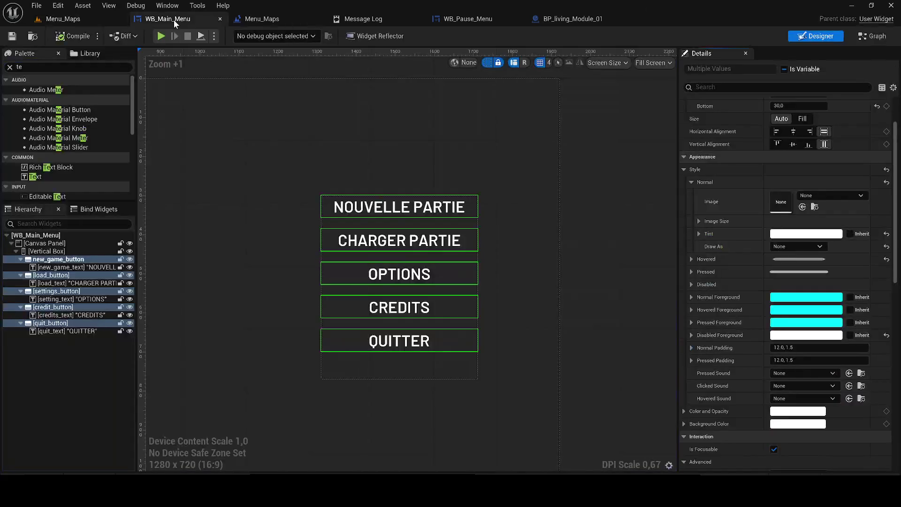
Step: Make the buttons' Hovered tint a white, nearly transparent colour, then compile and save
{"action": "left_click", "coordinate": [691, 259]}
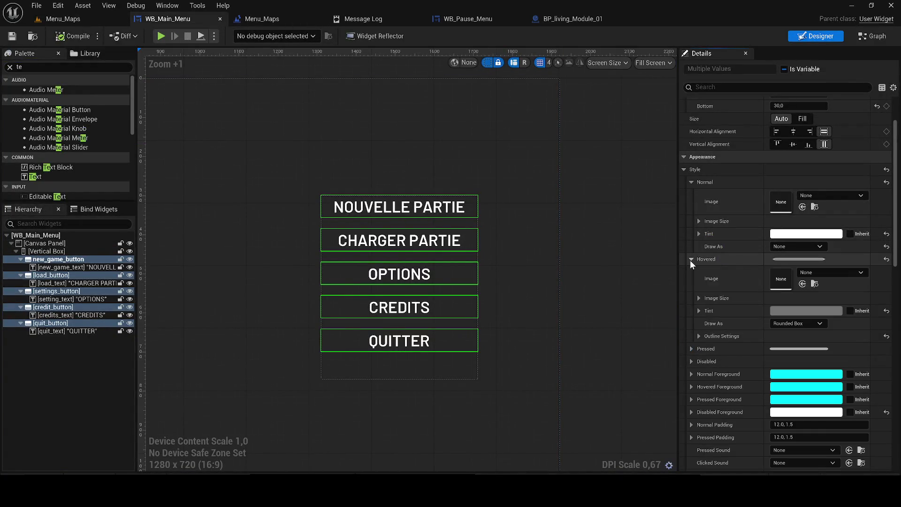
{"action": "left_click", "coordinate": [807, 310]}
{"action": "left_click_drag", "start_coordinate": [606, 387], "coordinate": [611, 388]}
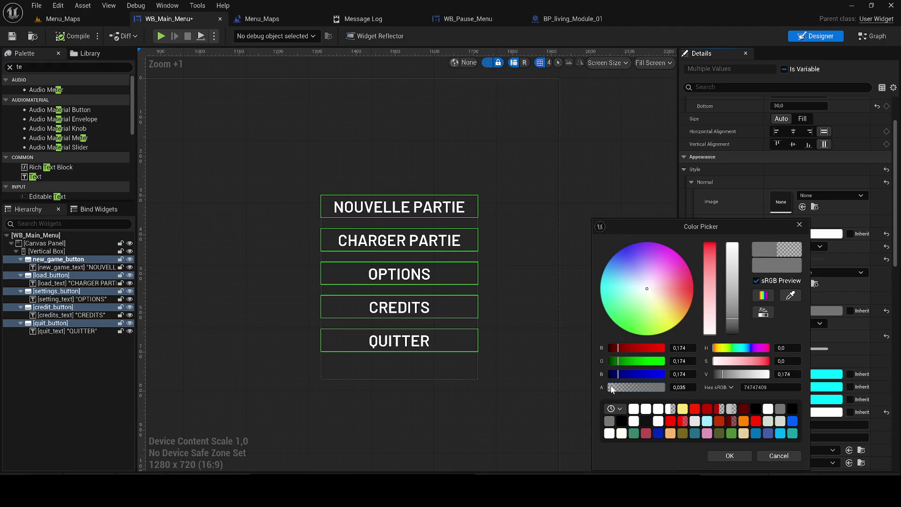
{"action": "left_click", "coordinate": [730, 456]}
{"action": "left_click", "coordinate": [66, 37]}
{"action": "left_click", "coordinate": [11, 37]}
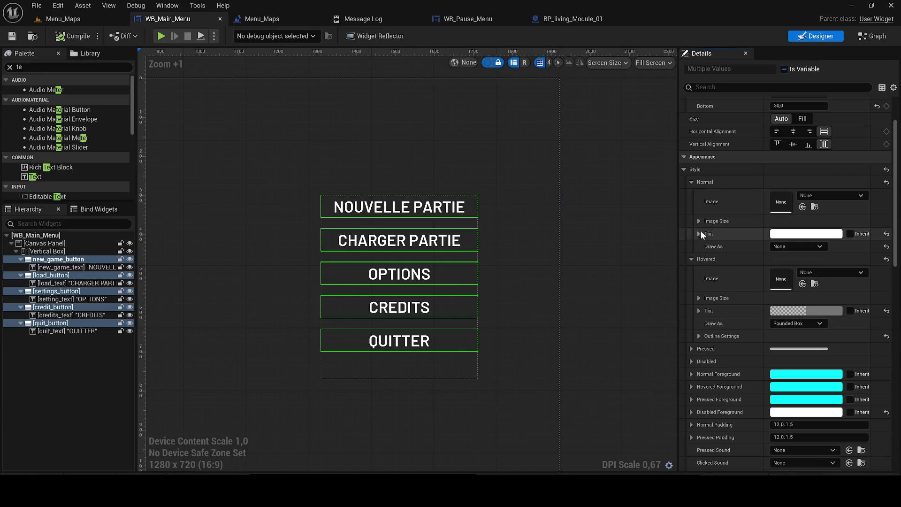
{"action": "left_click", "coordinate": [777, 310]}
{"action": "left_click_drag", "start_coordinate": [703, 319], "coordinate": [699, 237]}
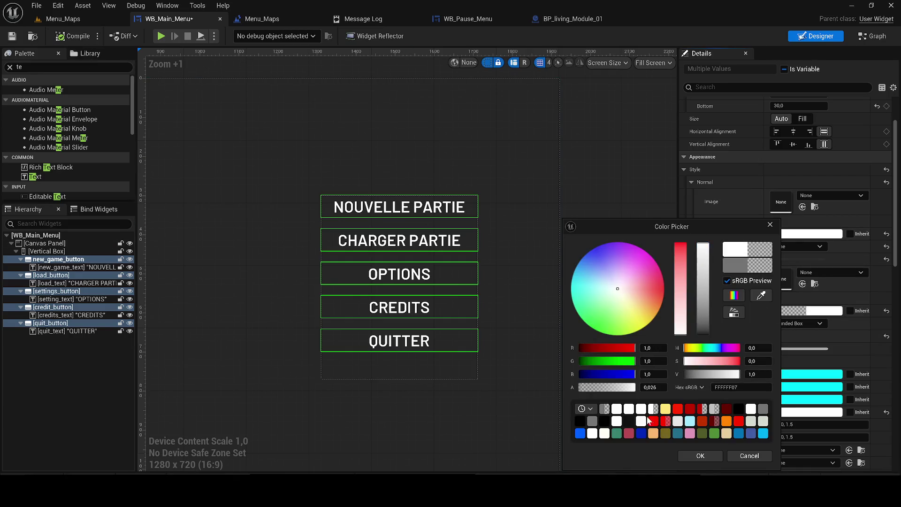
{"action": "left_click", "coordinate": [700, 456]}
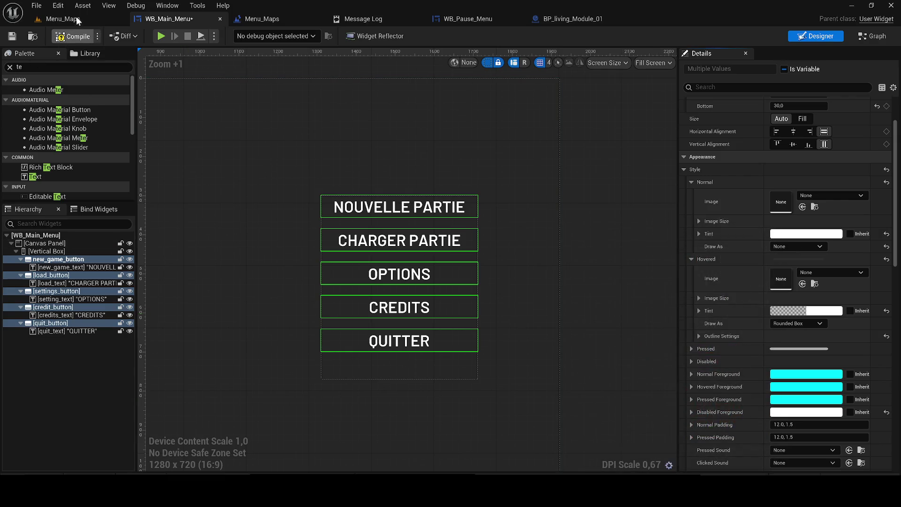
Step: Test-play the menu, then set the Hovered tint alpha to 0 and save
{"action": "left_click", "coordinate": [63, 18]}
{"action": "left_click", "coordinate": [236, 36]}
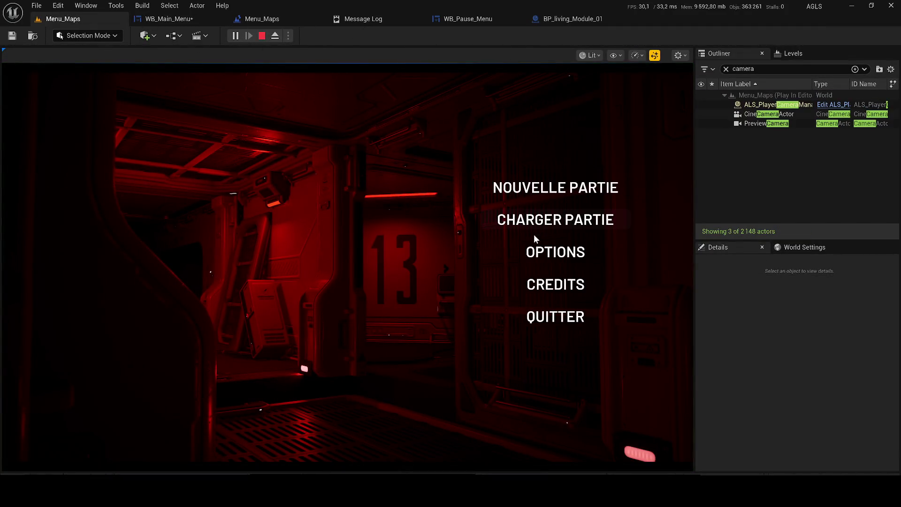
{"action": "left_click", "coordinate": [261, 36]}
{"action": "left_click", "coordinate": [179, 19]}
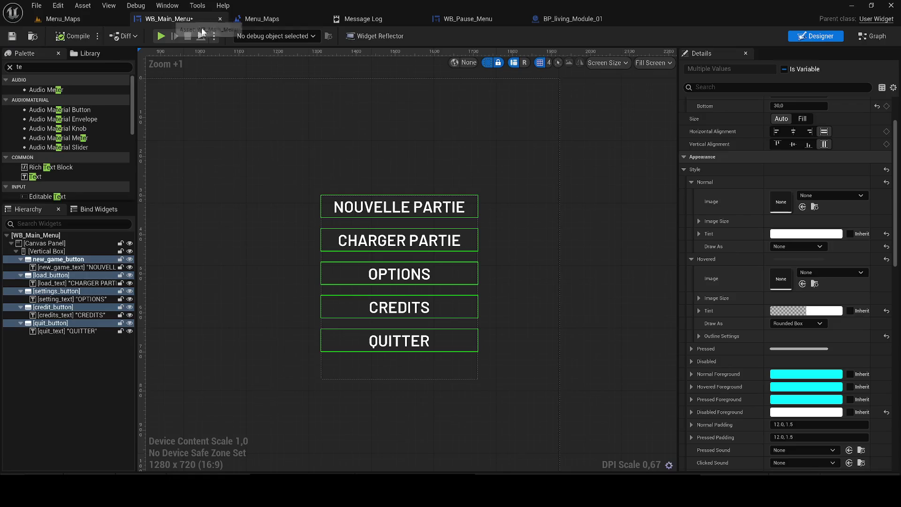
{"action": "left_click", "coordinate": [817, 311]}
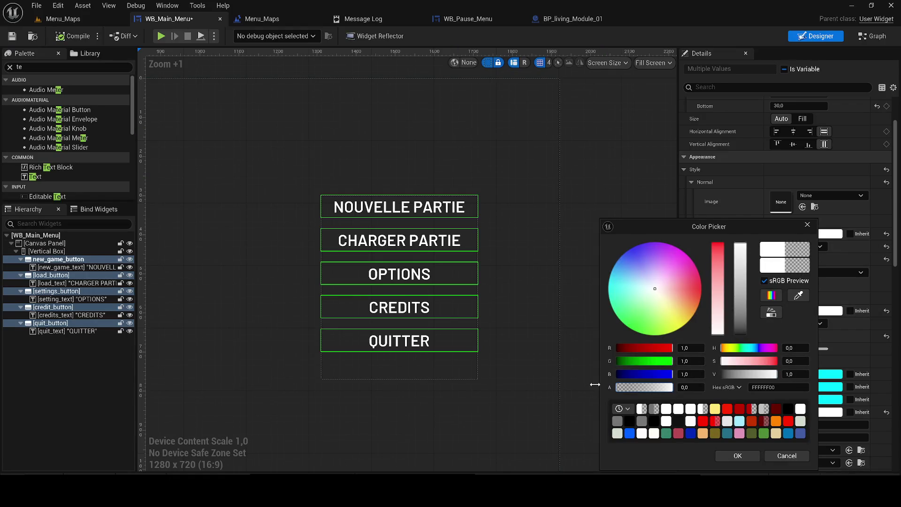
{"action": "left_click", "coordinate": [742, 455]}
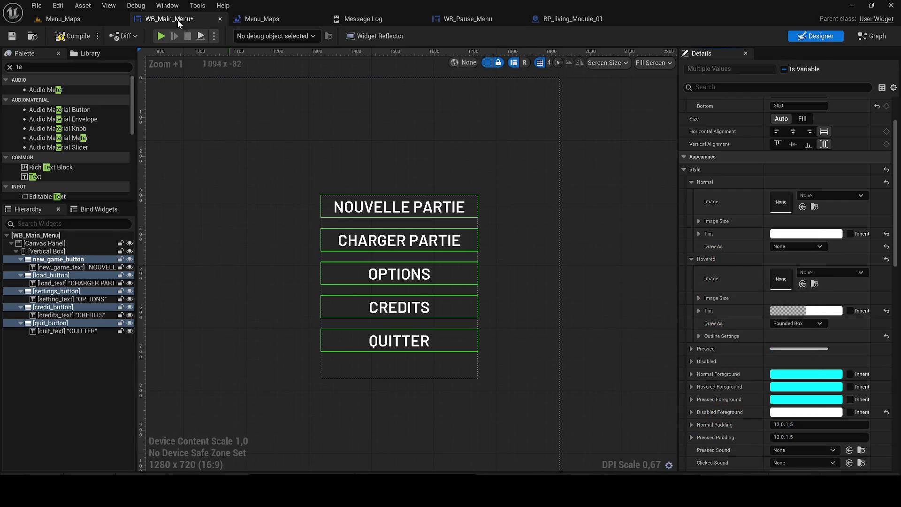
{"action": "left_click", "coordinate": [11, 36]}
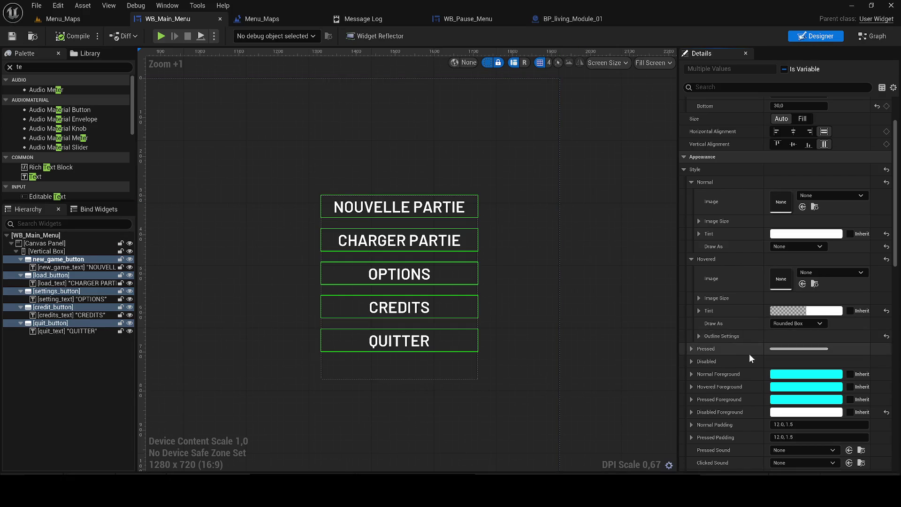
Step: Set the Pressed tint to semi-transparent grey A7A7A7, save, and start a Menu_Maps test play
{"action": "scroll", "coordinate": [750, 353], "scroll_direction": "down", "scroll_amount": 3}
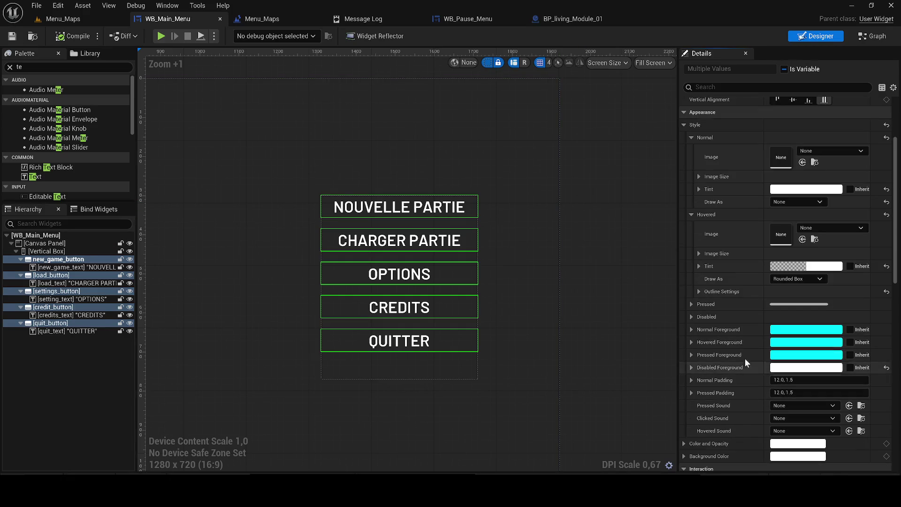
{"action": "left_click", "coordinate": [694, 304]}
{"action": "left_click", "coordinate": [817, 355]}
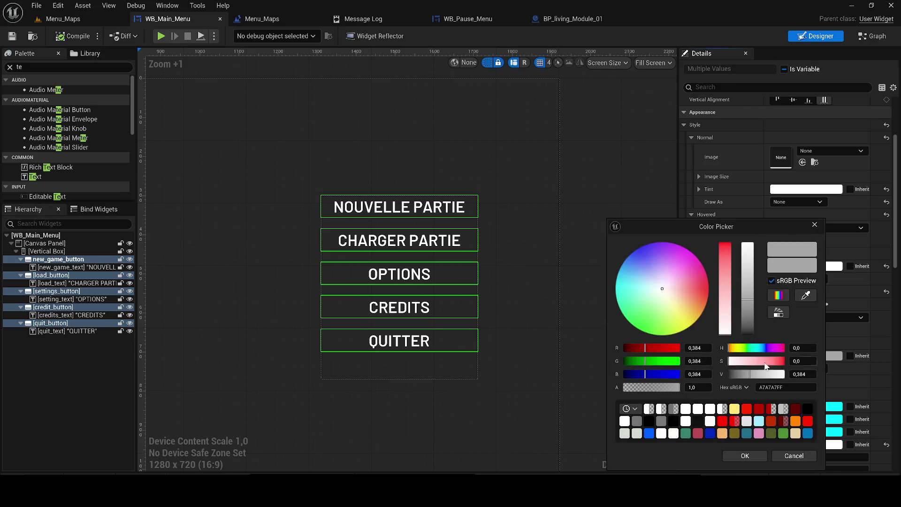
{"action": "left_click", "coordinate": [746, 455]}
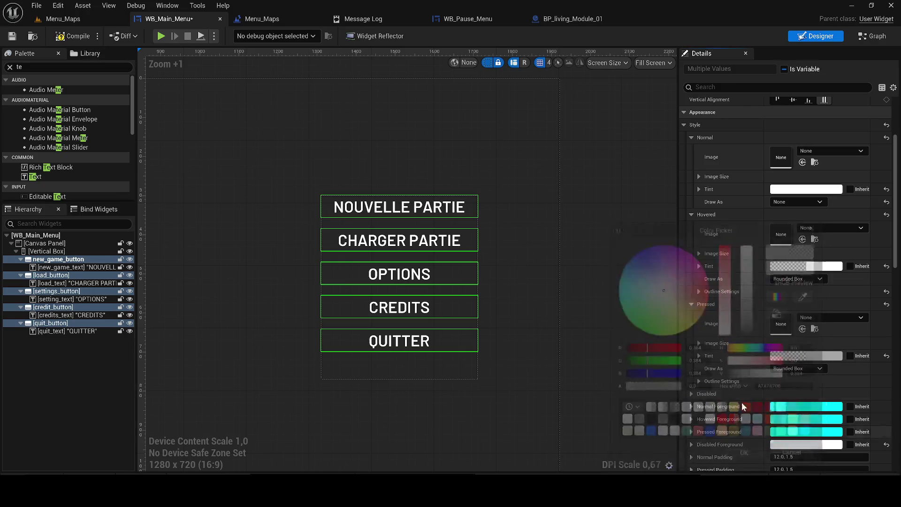
{"action": "left_click", "coordinate": [12, 37]}
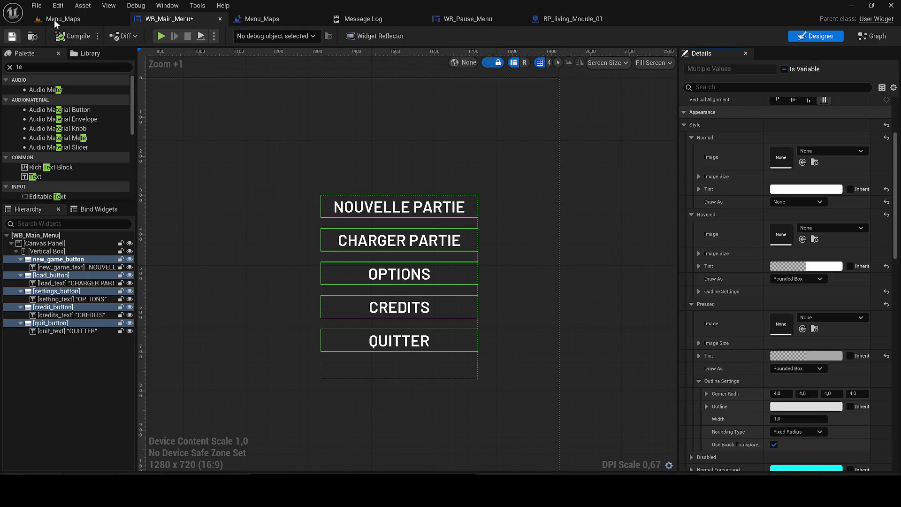
{"action": "left_click", "coordinate": [38, 18]}
{"action": "key", "text": "alt+p"}
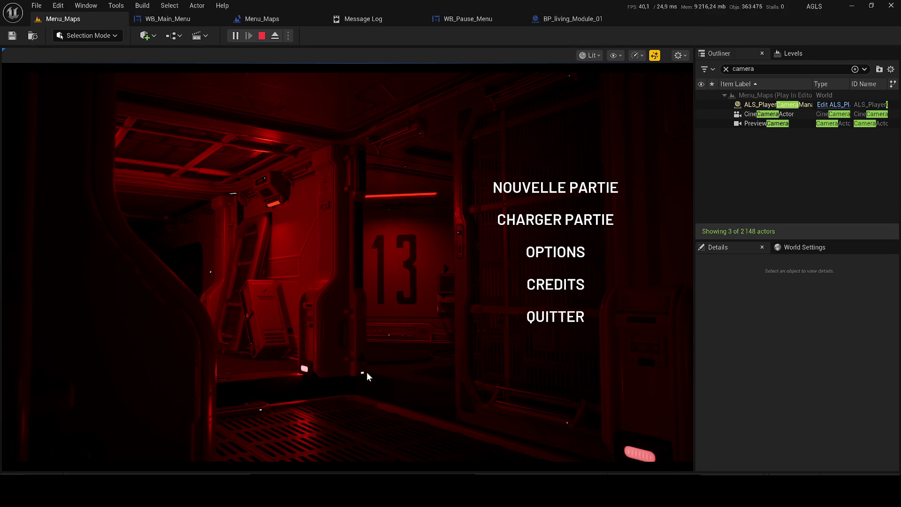
Step: Stop the test play after checking the five white labels over the corridor
{"action": "left_click", "coordinate": [262, 35]}
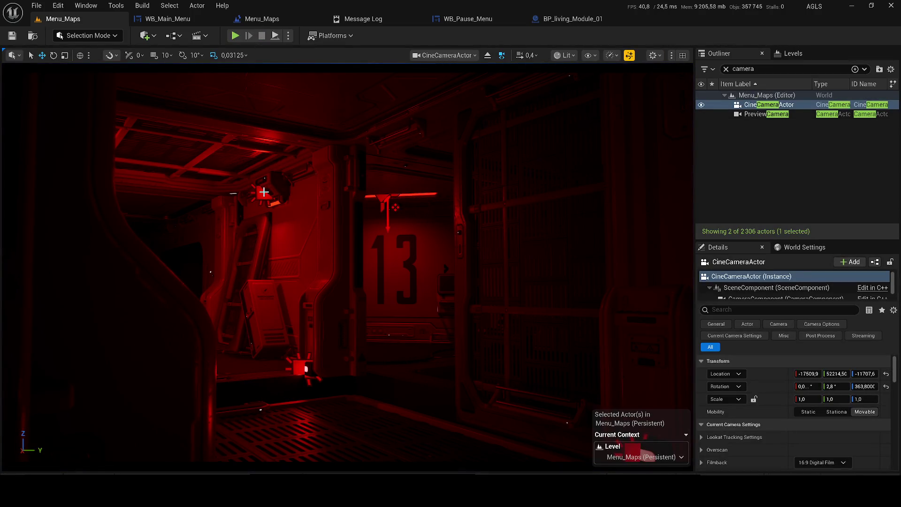
Step: Select RectLight13, eject from the CineCameraActor, and fly down the corridor toward the light
{"action": "left_click", "coordinate": [263, 191]}
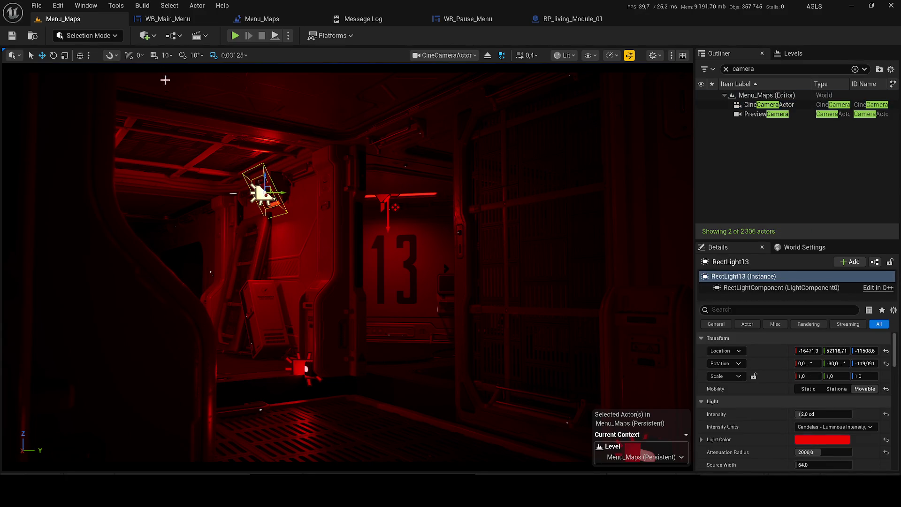
{"action": "left_click", "coordinate": [488, 56]}
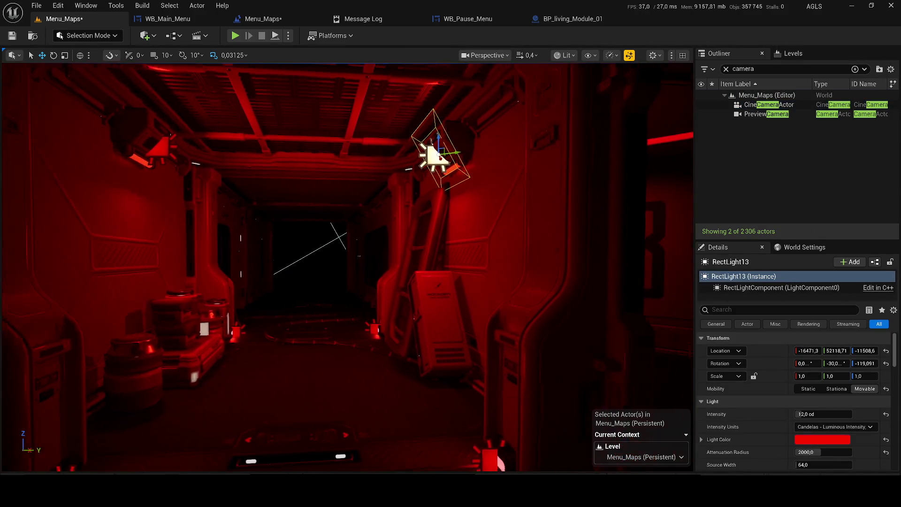
{"action": "key", "text": "w"}
{"action": "scroll", "coordinate": [213, 227], "scroll_direction": "up", "scroll_amount": 1}
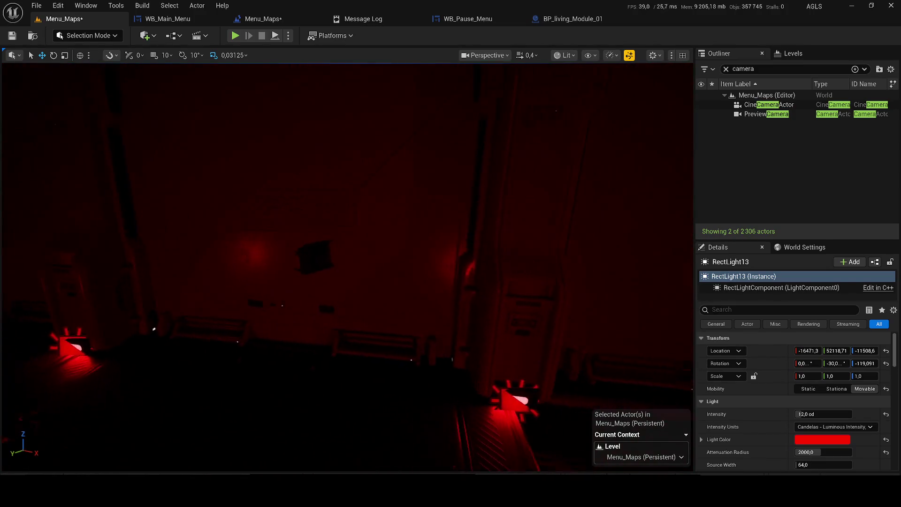
{"action": "scroll", "coordinate": [347, 268], "scroll_direction": "down", "scroll_amount": 2}
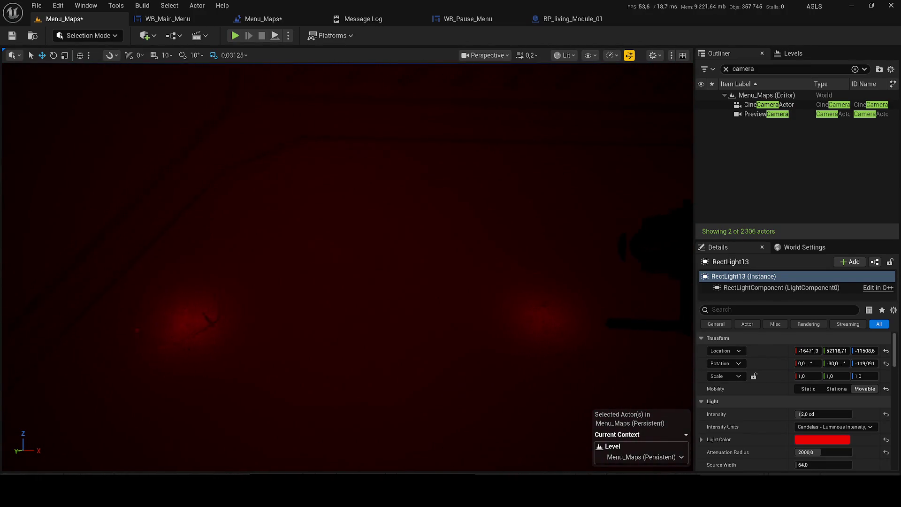
{"action": "scroll", "coordinate": [347, 267], "scroll_direction": "down", "scroll_amount": 2}
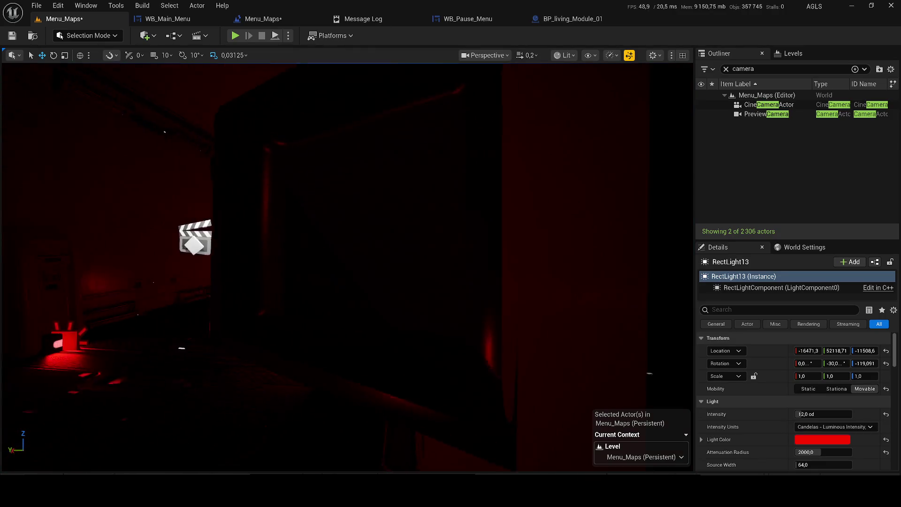
{"action": "scroll", "coordinate": [347, 267], "scroll_direction": "up", "scroll_amount": 1}
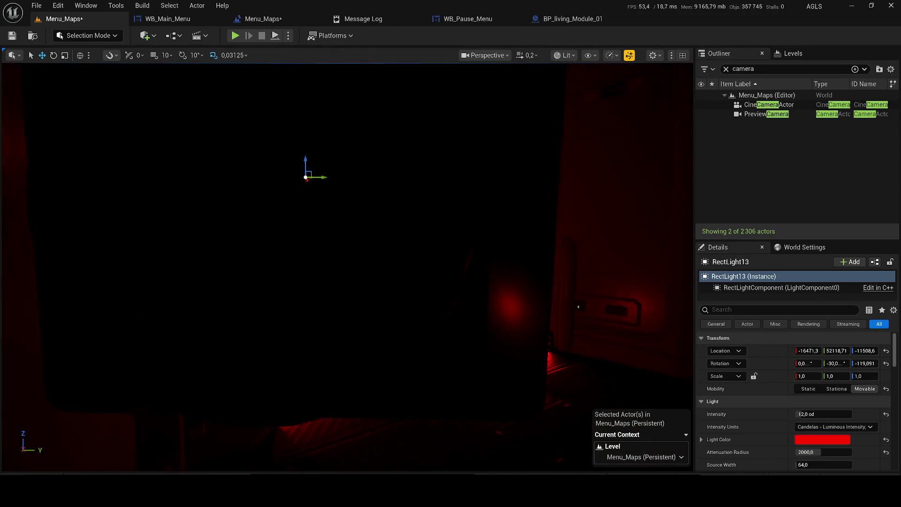
{"action": "key", "text": "a"}
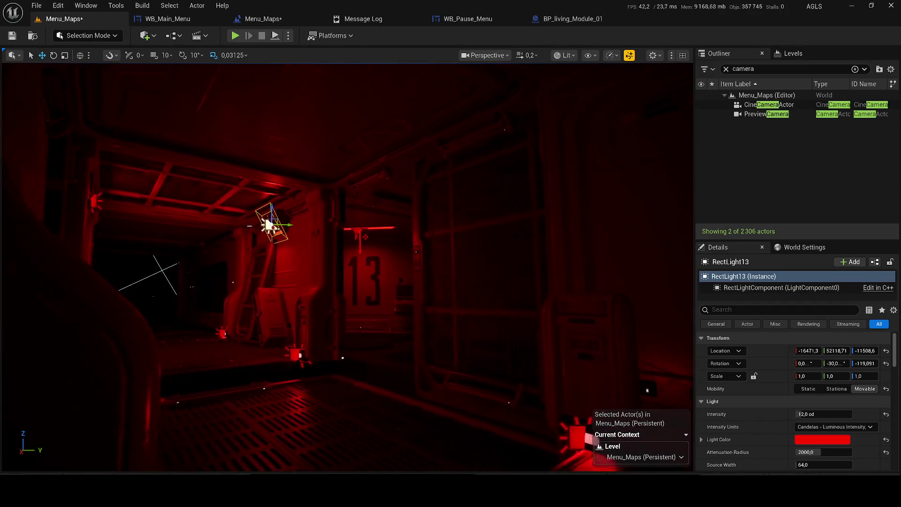
{"action": "key", "text": "w"}
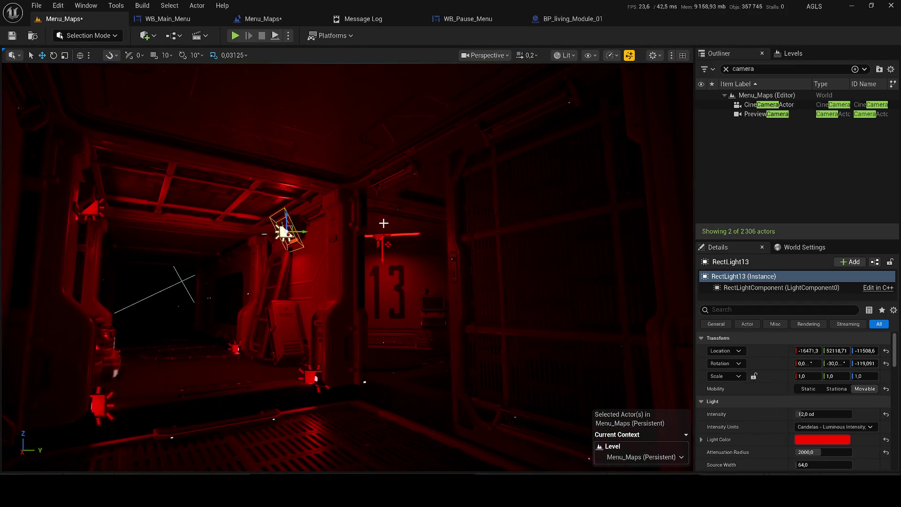
{"action": "scroll", "coordinate": [383, 223], "scroll_direction": "up", "scroll_amount": 3}
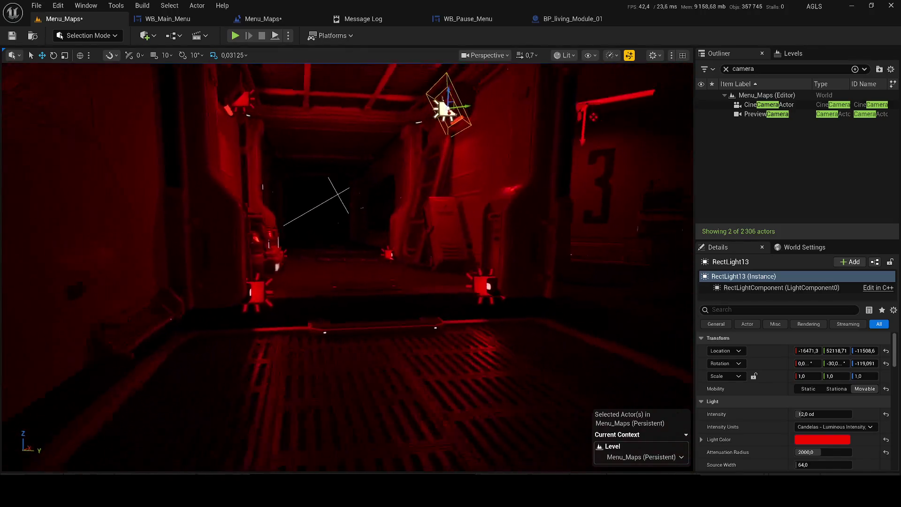
{"action": "key", "text": "w"}
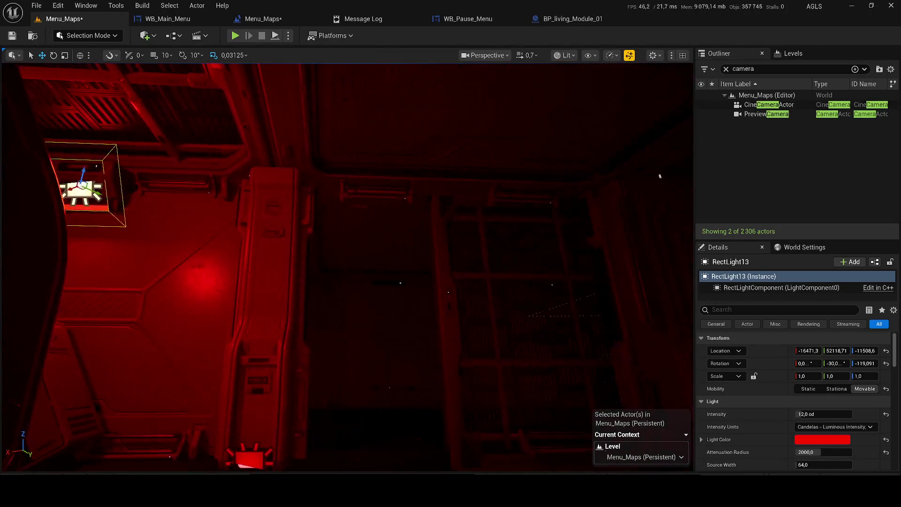
{"action": "key", "text": "w"}
{"action": "left_click", "coordinate": [704, 69]}
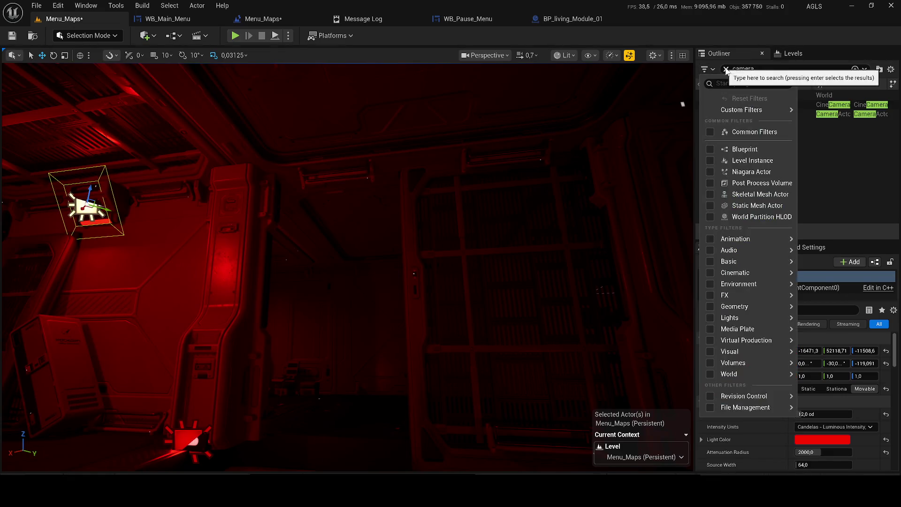
Step: Duplicate RectLight13 and assign the M_Flicker_Light_Soft light function to the copy
{"action": "left_click", "coordinate": [726, 70]}
{"action": "left_click", "coordinate": [701, 162]}
{"action": "left_click", "coordinate": [700, 162]}
{"action": "left_click_drag", "start_coordinate": [282, 254], "coordinate": [305, 252]}
{"action": "key", "text": "ctrl+d"}
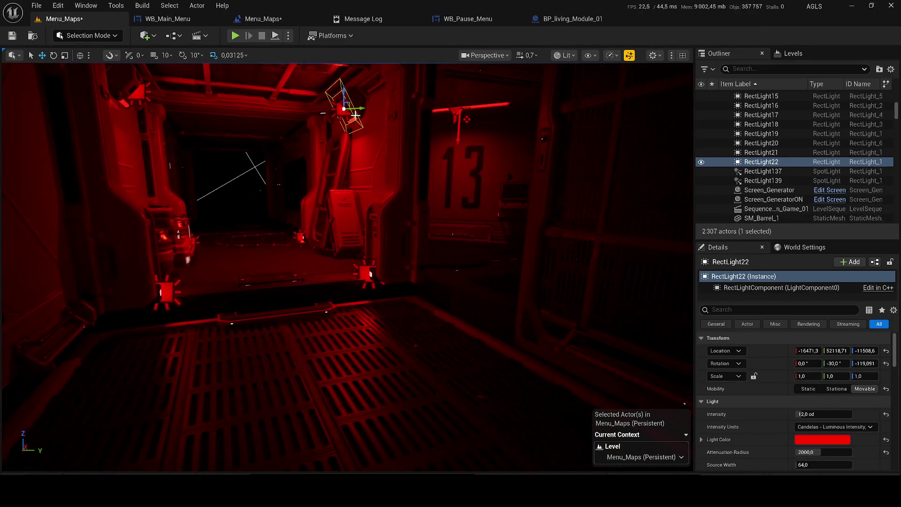
{"action": "scroll", "coordinate": [821, 430], "scroll_direction": "down", "scroll_amount": 10}
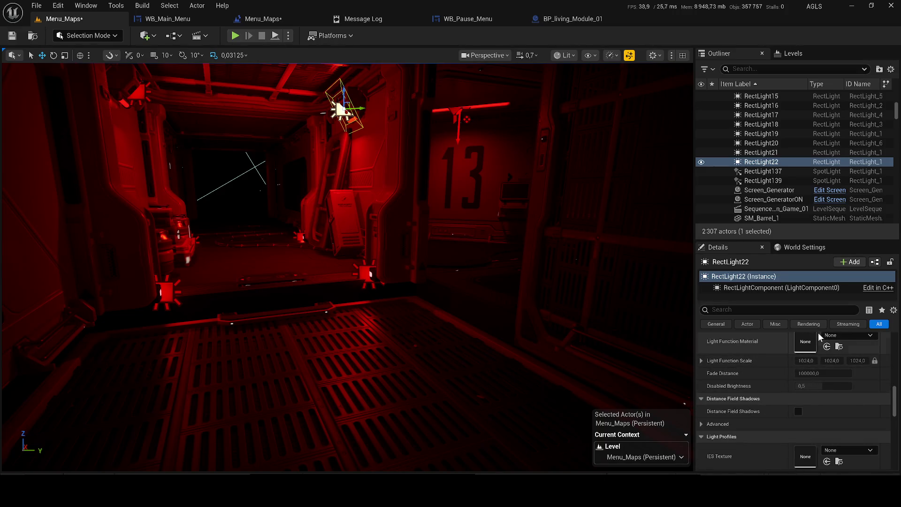
{"action": "left_click", "coordinate": [834, 336]}
{"action": "type", "text": "flicker"}
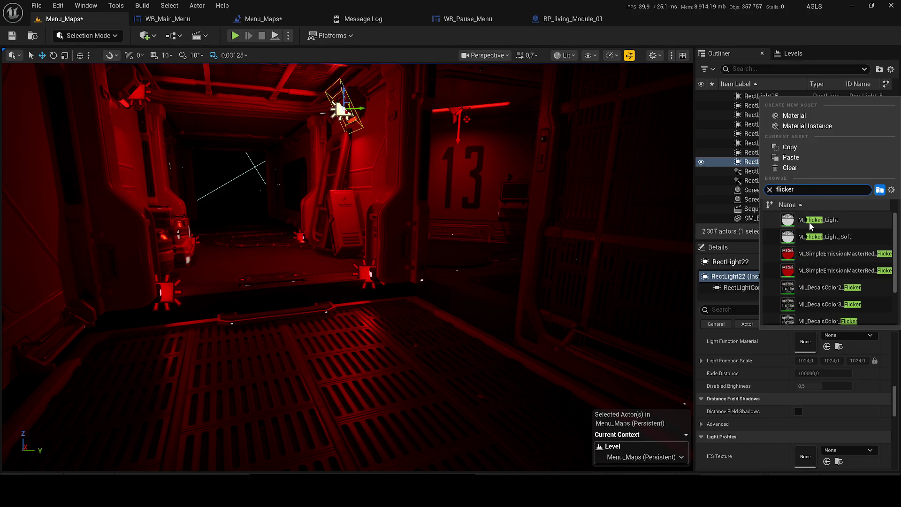
{"action": "left_click", "coordinate": [825, 236]}
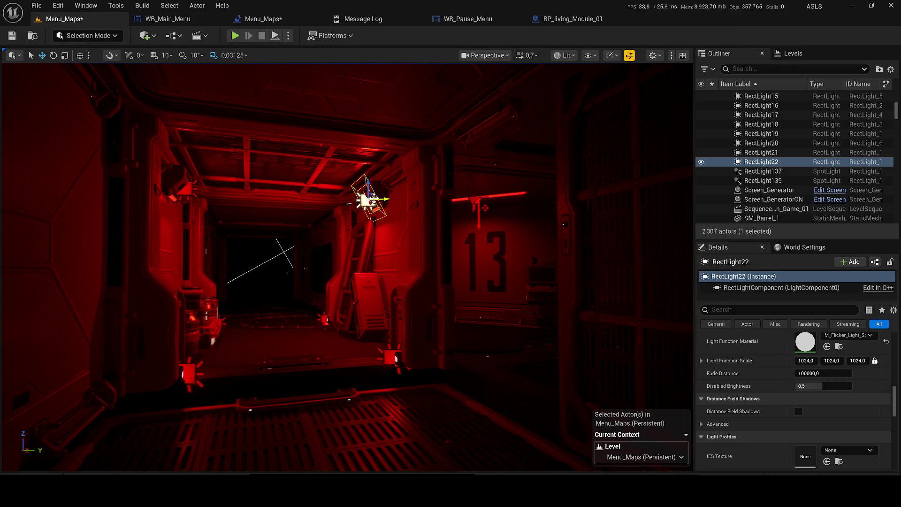
Step: Move the new light beside the 13 wall, save Menu_Maps, and test-play the level
{"action": "left_click_drag", "start_coordinate": [383, 198], "coordinate": [501, 205]}
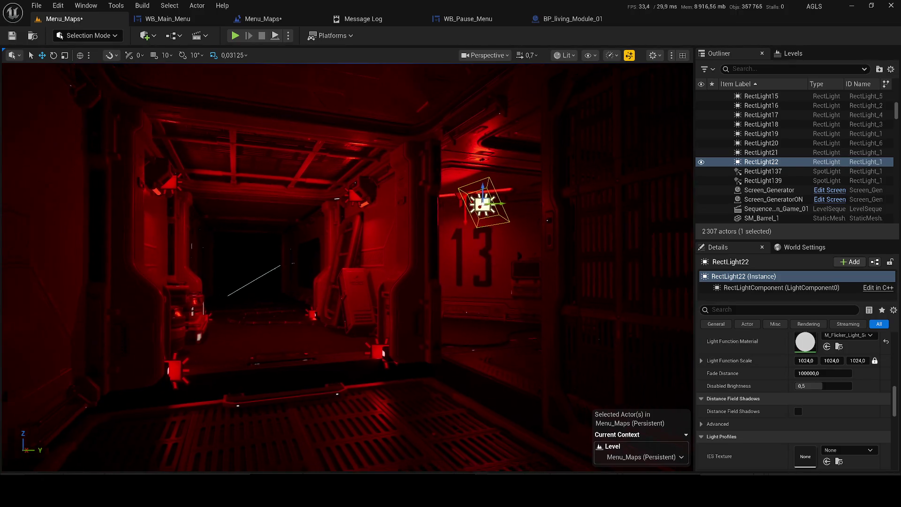
{"action": "key", "text": "e"}
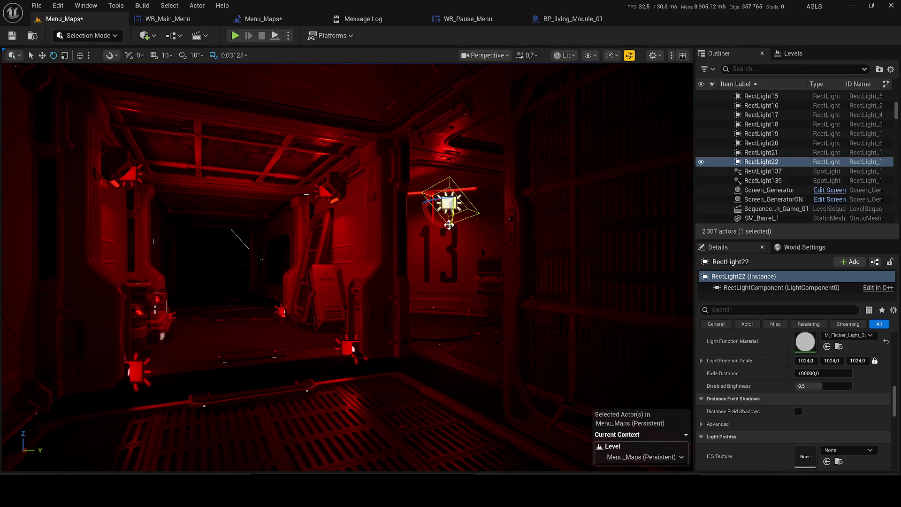
{"action": "key", "text": "ctrl+s"}
{"action": "left_click", "coordinate": [235, 36]}
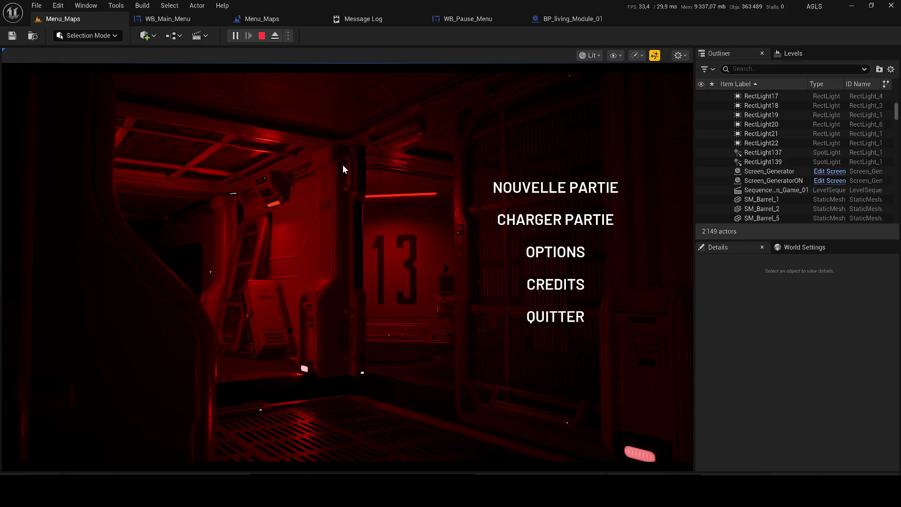
{"action": "key", "text": "Escape"}
{"action": "key", "text": "f"}
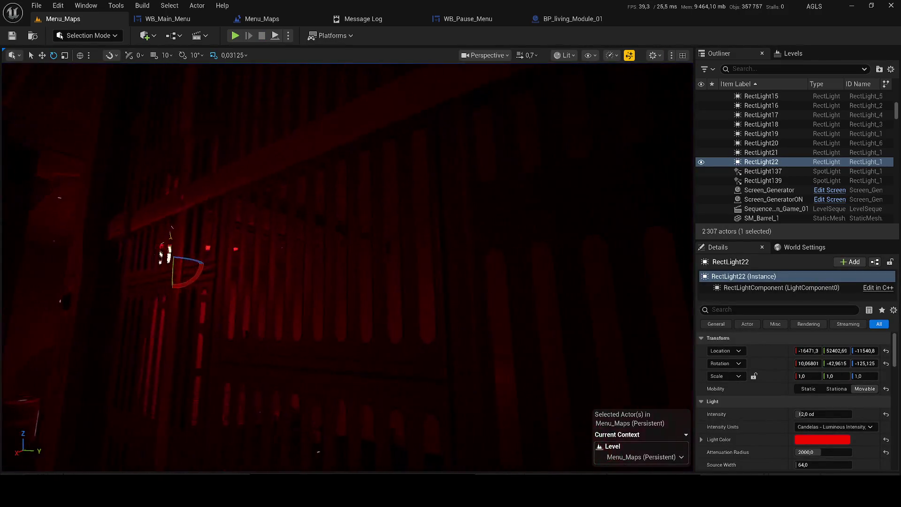
Step: Move RectLight22 right and up to the ceiling fixture beside the 13 wall
{"action": "mouse_move", "coordinate": [251, 230]}
{"action": "left_mouse_down"}
{"action": "mouse_move", "coordinate": [256, 222]}
{"action": "mouse_move", "coordinate": [422, 291]}
{"action": "mouse_move", "coordinate": [452, 257]}
{"action": "mouse_move", "coordinate": [466, 261]}
{"action": "mouse_move", "coordinate": [469, 241]}
{"action": "mouse_move", "coordinate": [482, 285]}
{"action": "left_mouse_up"}
{"action": "key", "text": "e"}
{"action": "key", "text": "w"}
{"action": "scroll", "coordinate": [497, 372], "scroll_direction": "up", "scroll_amount": 5}
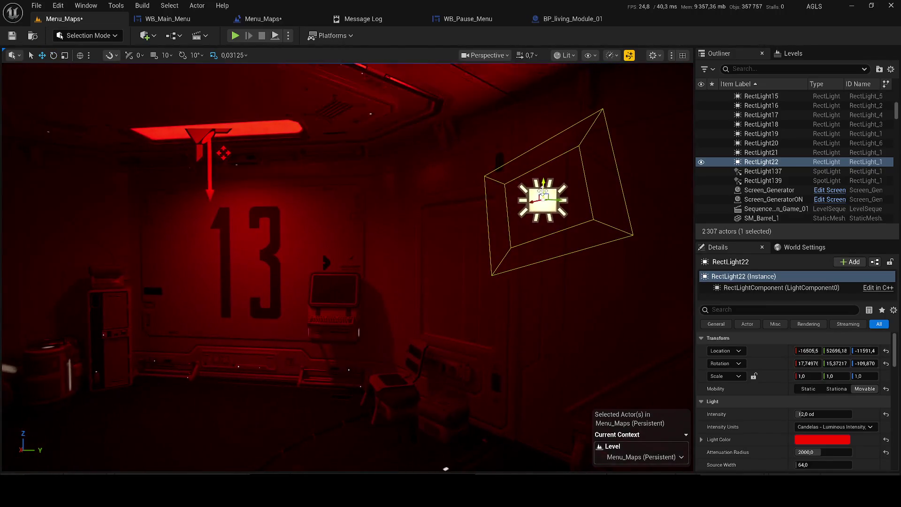
{"action": "mouse_move", "coordinate": [543, 199]}
{"action": "left_mouse_down"}
{"action": "mouse_move", "coordinate": [225, 201]}
{"action": "mouse_move", "coordinate": [171, 191]}
{"action": "mouse_move", "coordinate": [228, 145]}
{"action": "mouse_move", "coordinate": [217, 153]}
{"action": "mouse_move", "coordinate": [221, 195]}
{"action": "mouse_move", "coordinate": [263, 267]}
{"action": "mouse_move", "coordinate": [350, 191]}
{"action": "mouse_move", "coordinate": [476, 190]}
{"action": "mouse_move", "coordinate": [504, 200]}
{"action": "mouse_move", "coordinate": [492, 197]}
{"action": "mouse_move", "coordinate": [458, 227]}
{"action": "mouse_move", "coordinate": [347, 224]}
{"action": "mouse_move", "coordinate": [420, 380]}
{"action": "mouse_move", "coordinate": [513, 98]}
{"action": "left_mouse_up"}
{"action": "key", "text": "e"}
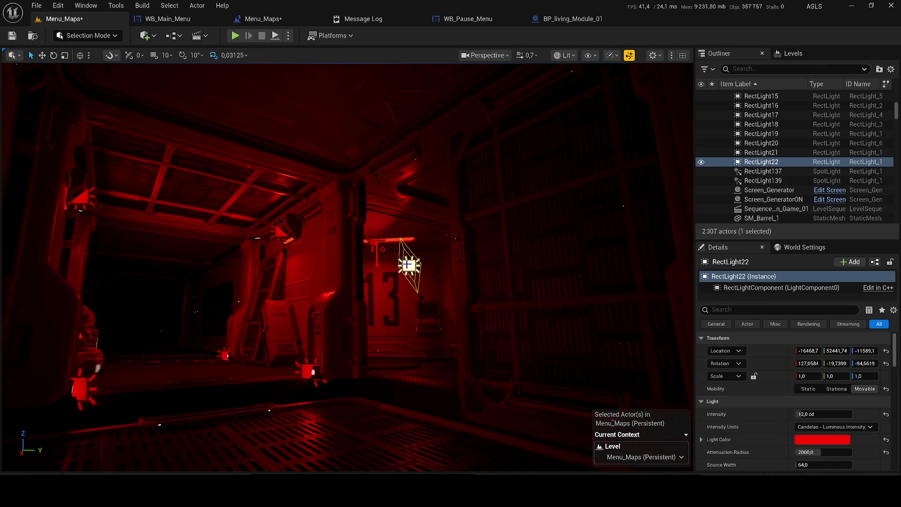
Step: Rotate RectLight22 about its vertical axis to a Z rotation of about -9.87
{"action": "left_click", "coordinate": [761, 152]}
{"action": "left_click", "coordinate": [760, 161]}
{"action": "left_click_drag", "start_coordinate": [522, 117], "coordinate": [497, 123]}
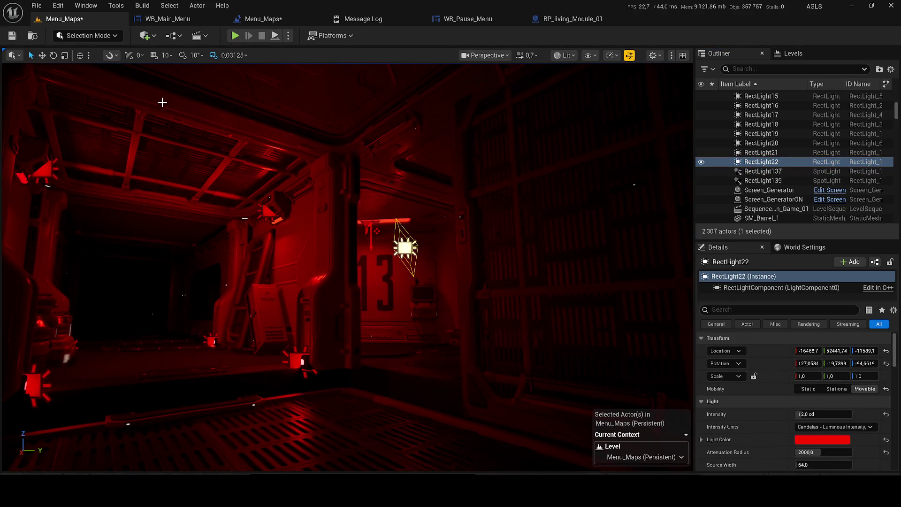
{"action": "left_click", "coordinate": [53, 55]}
{"action": "left_click_drag", "start_coordinate": [384, 248], "coordinate": [342, 300]}
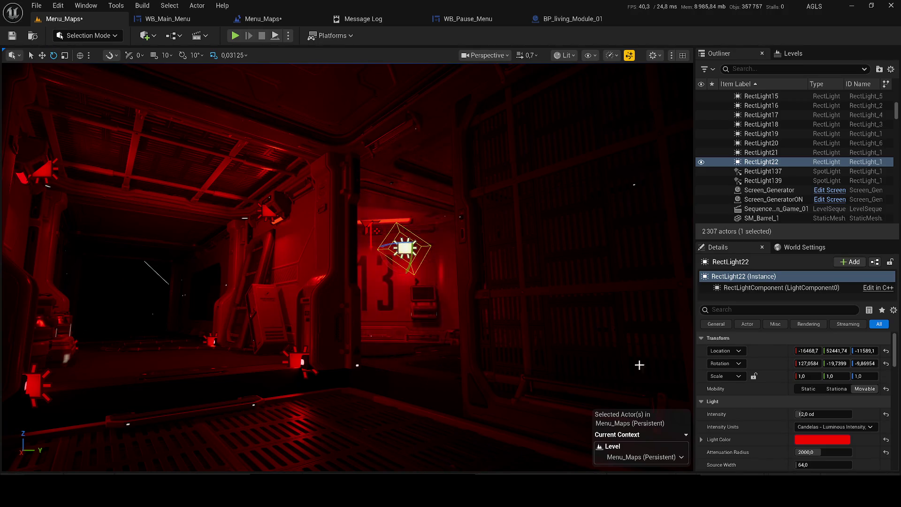
{"action": "left_click", "coordinate": [816, 414]}
Step: Set RectLight22's intensity to 1.0 cd, save Menu_Maps, and stop the test play
{"action": "type", "text": "1"}
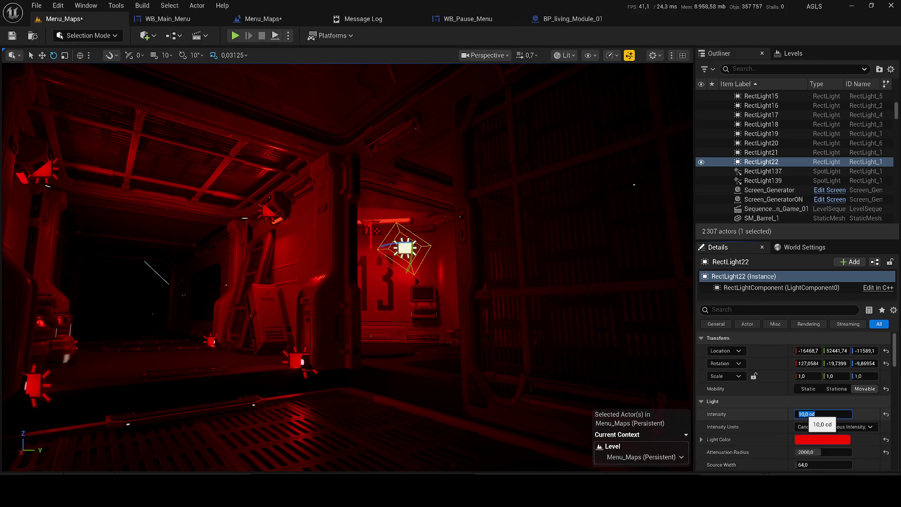
{"action": "type", "text": "1"}
{"action": "key", "text": "Return"}
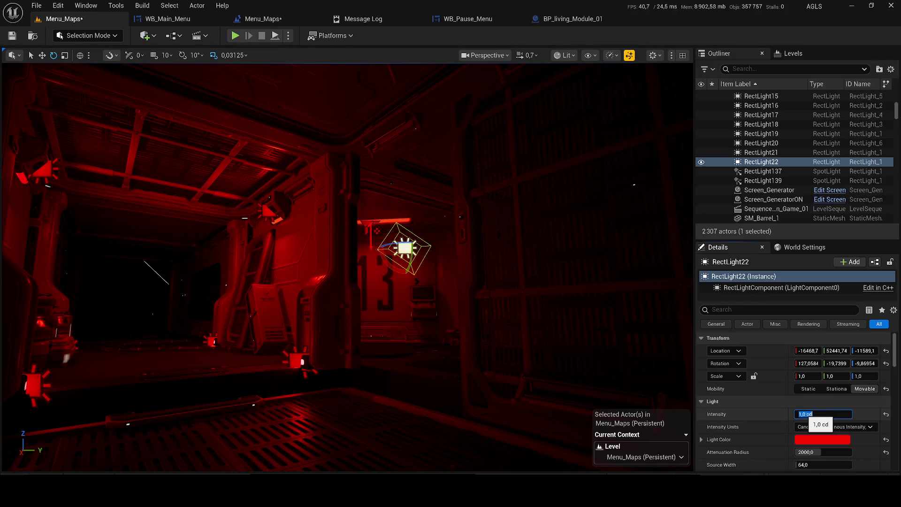
{"action": "left_click", "coordinate": [12, 36]}
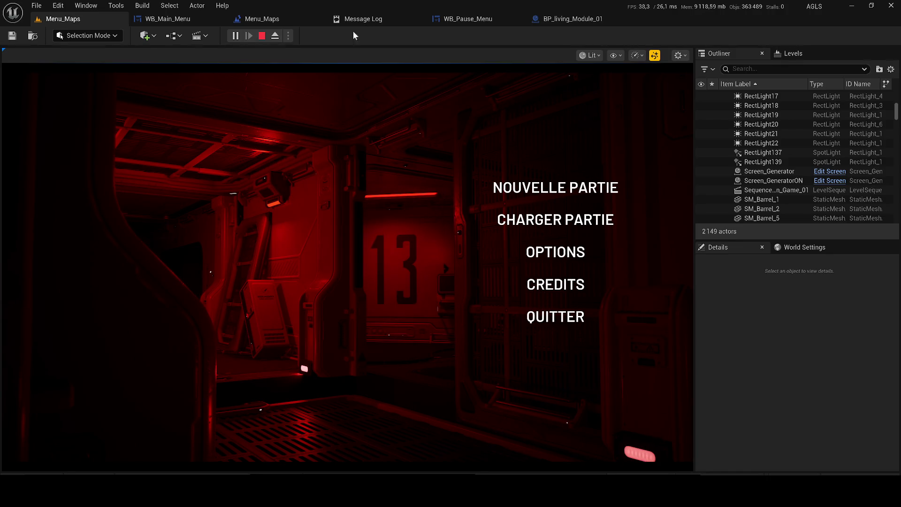
{"action": "left_click", "coordinate": [262, 37]}
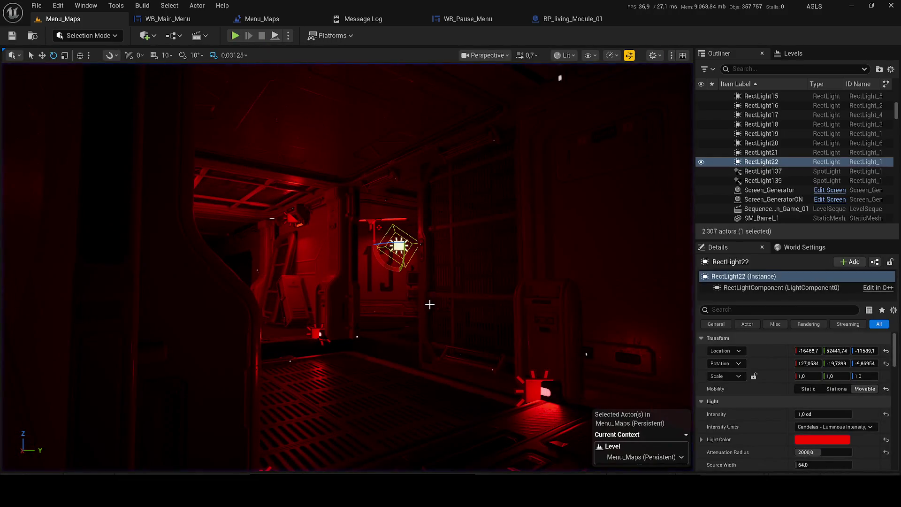
Step: Try moving the wall-sign light RectLight15 left, then undo so it stays in place
{"action": "key", "text": "w"}
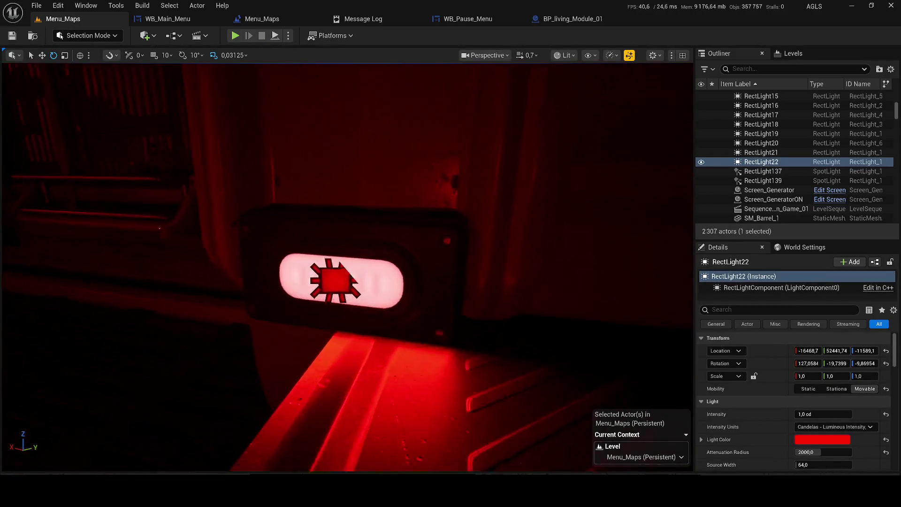
{"action": "left_click", "coordinate": [334, 286]}
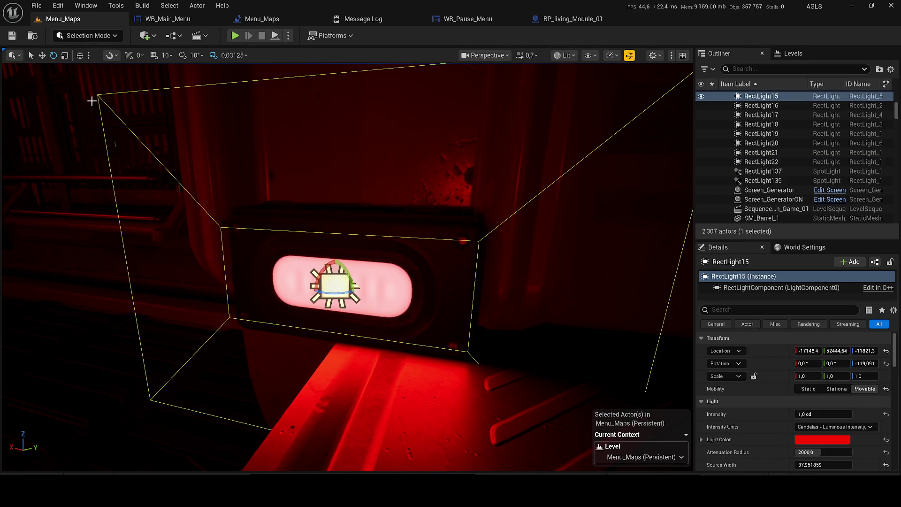
{"action": "left_click_drag", "start_coordinate": [329, 281], "coordinate": [235, 277]}
{"action": "mouse_move", "coordinate": [469, 260]}
{"action": "left_mouse_down"}
{"action": "mouse_move", "coordinate": [126, 252]}
{"action": "mouse_move", "coordinate": [262, 268]}
{"action": "mouse_move", "coordinate": [193, 263]}
{"action": "mouse_move", "coordinate": [221, 263]}
{"action": "mouse_move", "coordinate": [202, 253]}
{"action": "mouse_move", "coordinate": [197, 272]}
{"action": "mouse_move", "coordinate": [178, 276]}
{"action": "mouse_move", "coordinate": [244, 268]}
{"action": "mouse_move", "coordinate": [358, 209]}
{"action": "mouse_move", "coordinate": [455, 316]}
{"action": "mouse_move", "coordinate": [410, 245]}
{"action": "mouse_move", "coordinate": [428, 244]}
{"action": "mouse_move", "coordinate": [316, 370]}
{"action": "mouse_move", "coordinate": [138, 150]}
{"action": "mouse_move", "coordinate": [216, 221]}
{"action": "mouse_move", "coordinate": [389, 269]}
{"action": "left_mouse_up"}
{"action": "key", "text": "ctrl+z"}
Step: Slide the SM_Modular_Merged61 ledge slightly sideways, save the level, and start a test play
{"action": "scroll", "coordinate": [263, 267], "scroll_direction": "down", "scroll_amount": 1}
{"action": "left_click", "coordinate": [428, 244]}
{"action": "scroll", "coordinate": [179, 188], "scroll_direction": "up", "scroll_amount": 2}
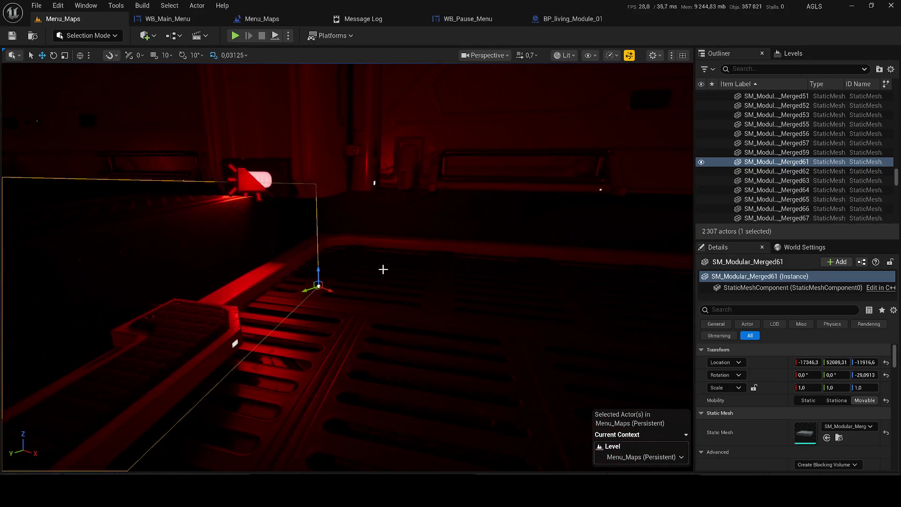
{"action": "mouse_move", "coordinate": [318, 287]}
{"action": "left_mouse_down"}
{"action": "mouse_move", "coordinate": [338, 285]}
{"action": "mouse_move", "coordinate": [329, 234]}
{"action": "mouse_move", "coordinate": [333, 287]}
{"action": "left_mouse_up"}
{"action": "key", "text": "ctrl+s"}
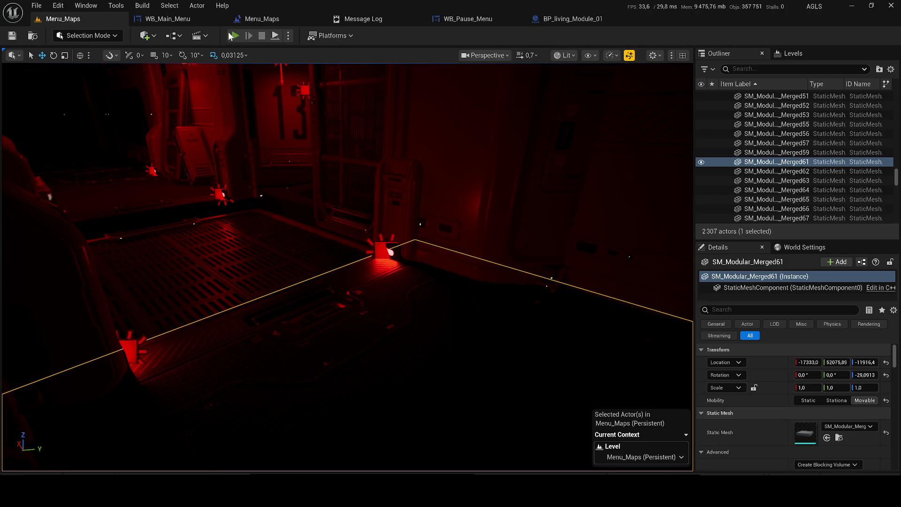
{"action": "key", "text": "alt+p"}
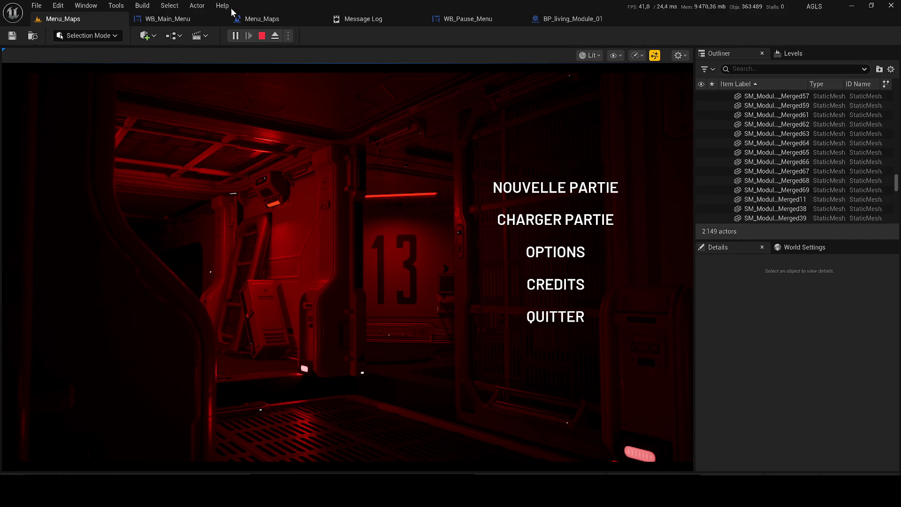
Step: Stop the play-in-editor preview after checking the main menu over the red corridor
{"action": "key", "text": "Escape"}
Step: Close the WB_Pause_Menu and BP_living_Module_01 editors and select new_game_button in WB_Main_Menu
{"action": "left_click", "coordinate": [518, 21]}
{"action": "left_click", "coordinate": [518, 21]}
{"action": "left_click", "coordinate": [182, 21]}
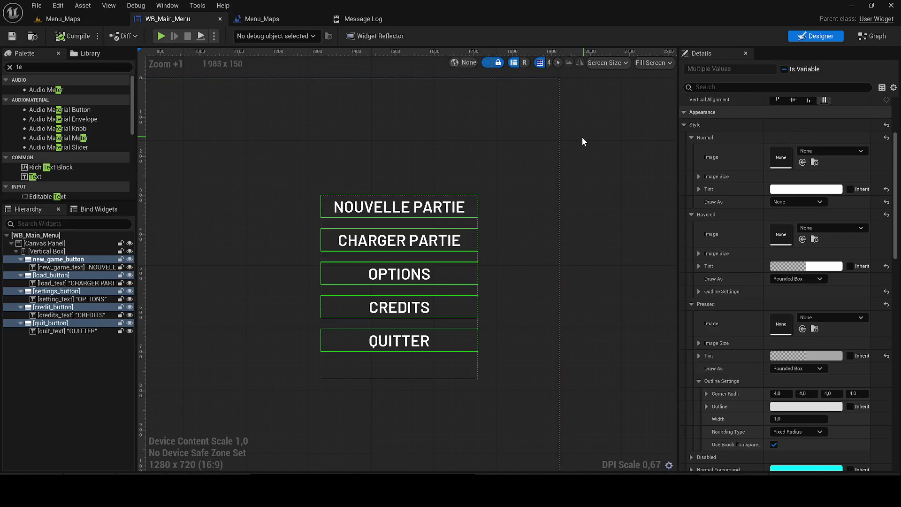
{"action": "scroll", "coordinate": [613, 175], "scroll_direction": "down", "scroll_amount": 5}
{"action": "left_click", "coordinate": [613, 181]}
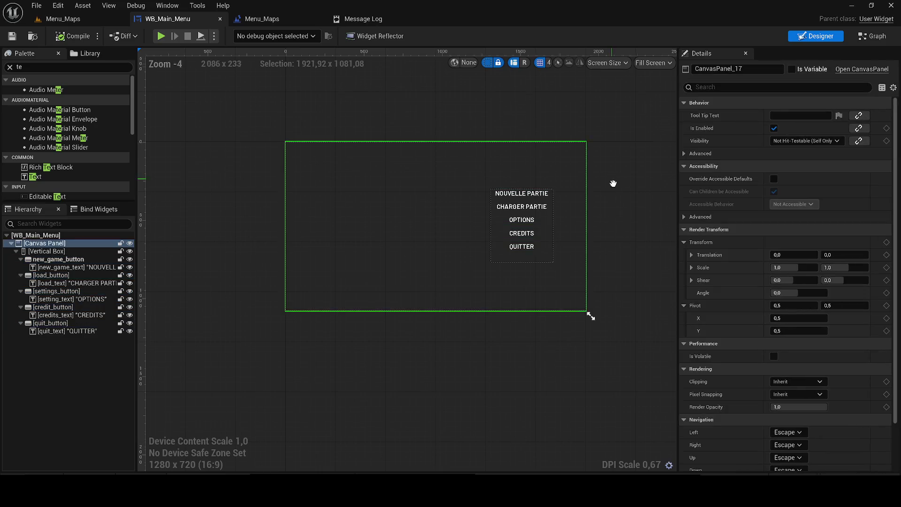
{"action": "scroll", "coordinate": [612, 180], "scroll_direction": "up", "scroll_amount": 3}
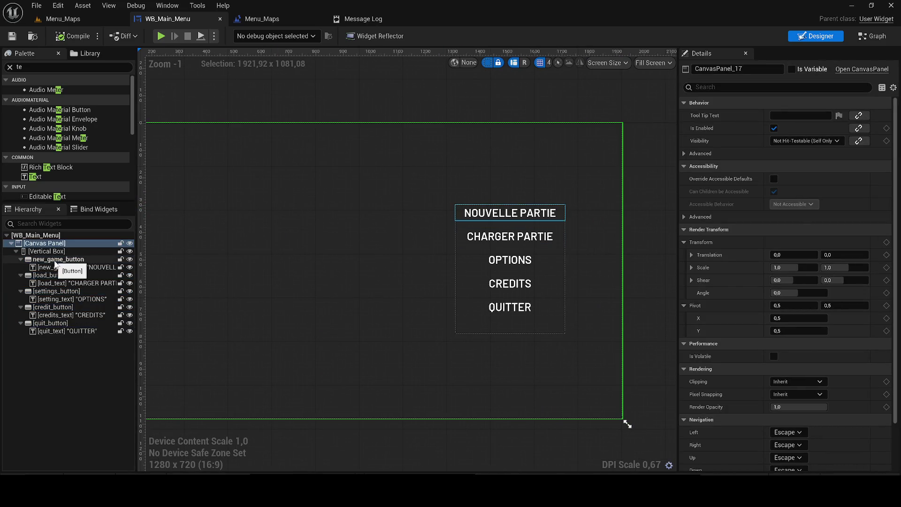
{"action": "left_click", "coordinate": [55, 261]}
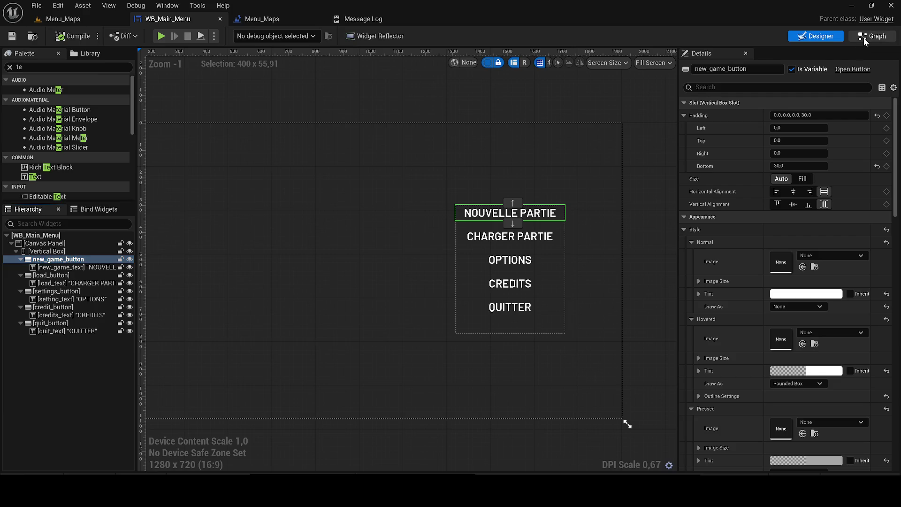
Step: In the graph, add an On Clicked event for new_game_button and delete the disabled Event Tick and Construct nodes
{"action": "left_click", "coordinate": [866, 42]}
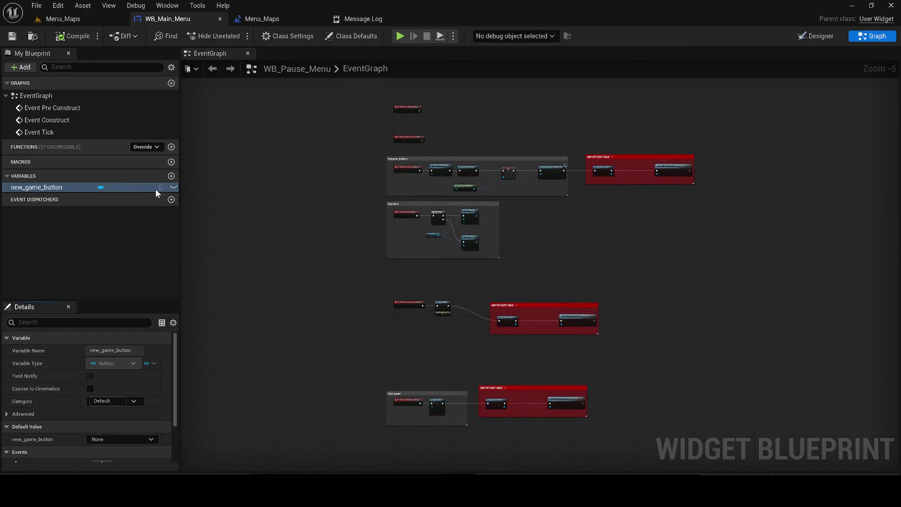
{"action": "key", "text": "ctrl+a"}
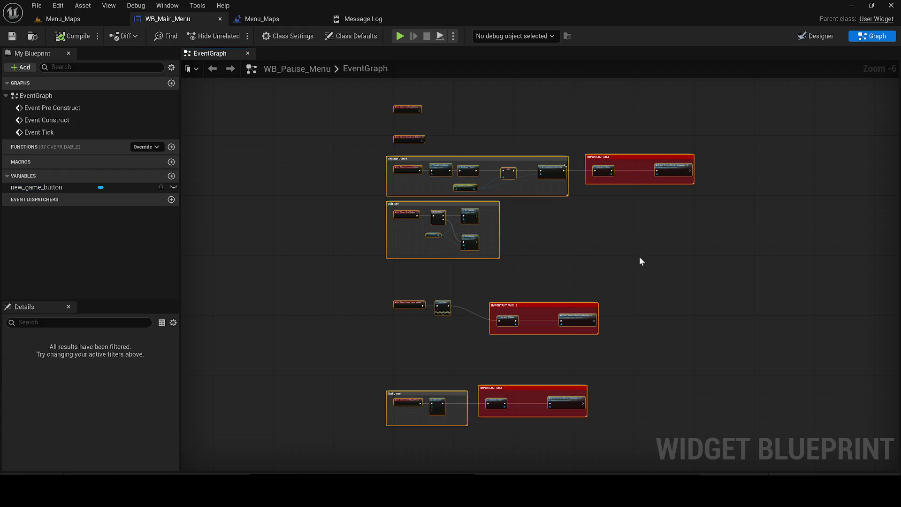
{"action": "left_click", "coordinate": [625, 247]}
{"action": "scroll", "coordinate": [509, 280], "scroll_direction": "up", "scroll_amount": 3}
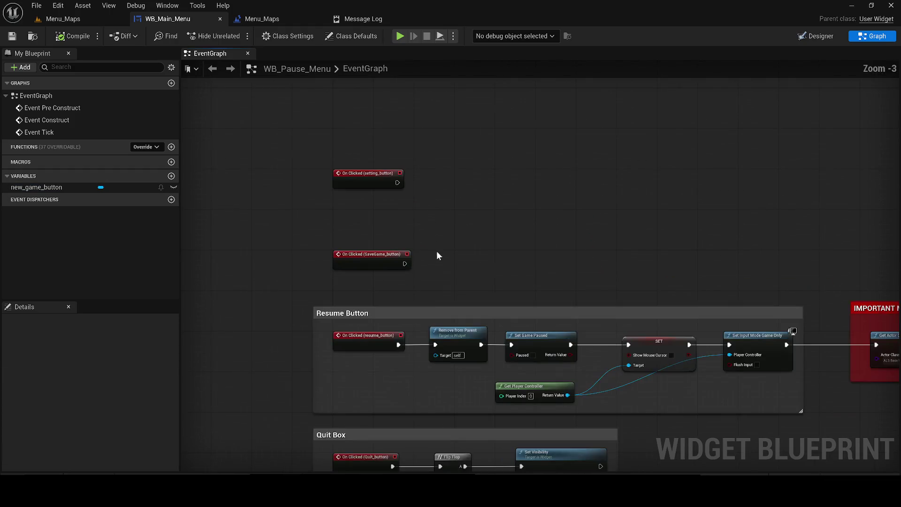
{"action": "left_click", "coordinate": [71, 187]}
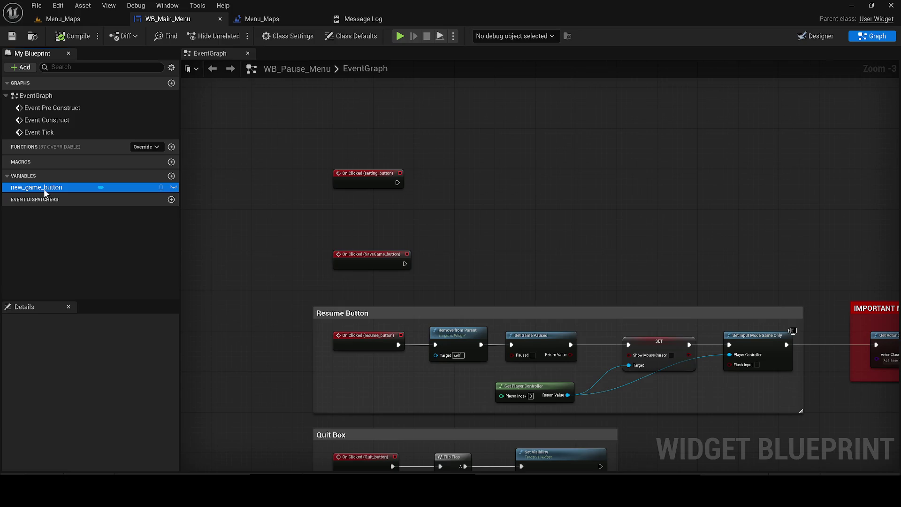
{"action": "left_click", "coordinate": [151, 405]}
{"action": "scroll", "coordinate": [248, 381], "scroll_direction": "down", "scroll_amount": 5}
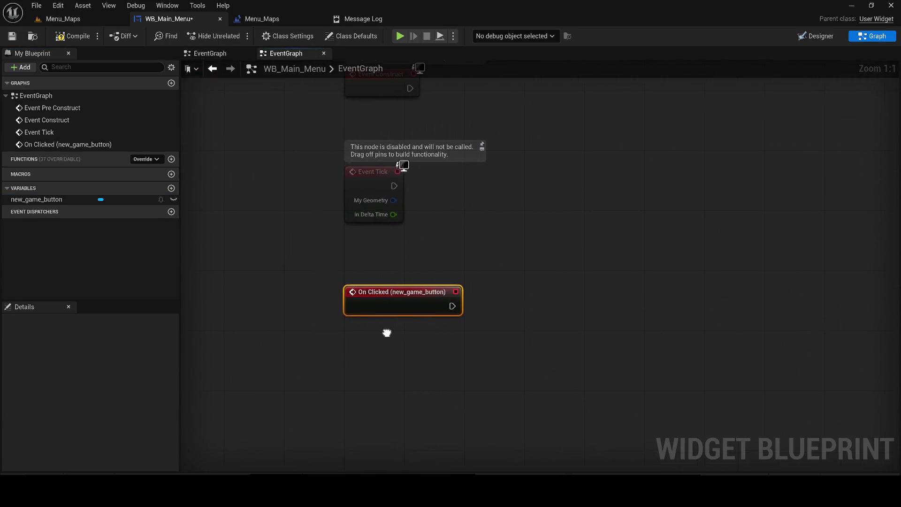
{"action": "left_click_drag", "start_coordinate": [471, 372], "coordinate": [305, 252]}
{"action": "key", "text": "Delete"}
Step: Move the On Clicked node left and wire an Open Level (by Name) node from it
{"action": "scroll", "coordinate": [414, 337], "scroll_direction": "down", "scroll_amount": 6}
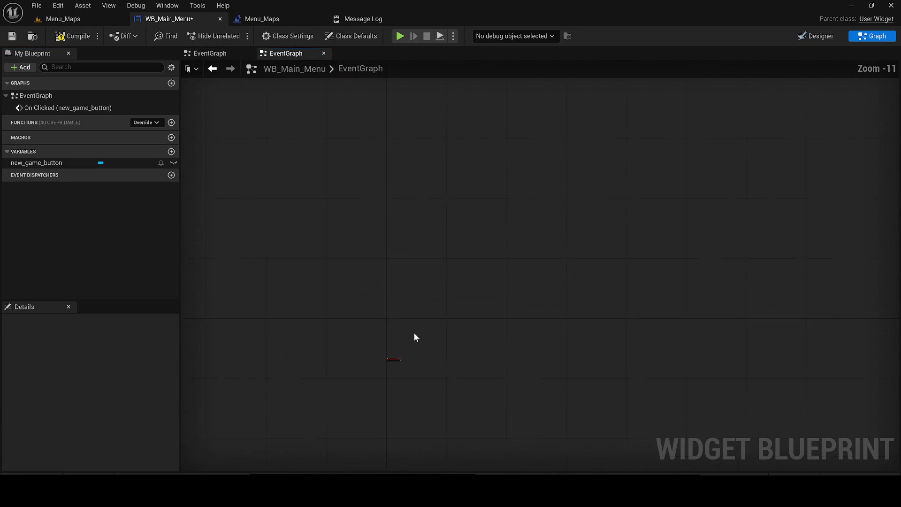
{"action": "left_click", "coordinate": [92, 163]}
{"action": "left_click", "coordinate": [121, 405]}
{"action": "scroll", "coordinate": [542, 267], "scroll_direction": "up", "scroll_amount": 13}
{"action": "mouse_move", "coordinate": [515, 265]}
{"action": "left_mouse_down"}
{"action": "mouse_move", "coordinate": [428, 287]}
{"action": "mouse_move", "coordinate": [427, 270]}
{"action": "mouse_move", "coordinate": [361, 277]}
{"action": "left_mouse_up"}
{"action": "left_click_drag", "start_coordinate": [422, 281], "coordinate": [500, 277]}
{"action": "type", "text": "open lev"}
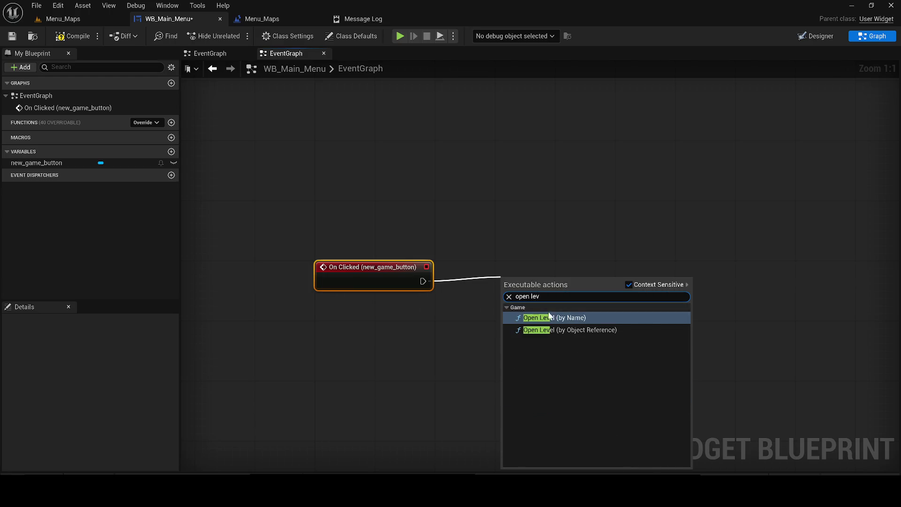
{"action": "left_click", "coordinate": [539, 318]}
Step: Wire an Open Level (by Object Reference) node from On Clicked with Level set to Main_Mapss
{"action": "left_click_drag", "start_coordinate": [421, 280], "coordinate": [428, 367]}
{"action": "type", "text": "oep"}
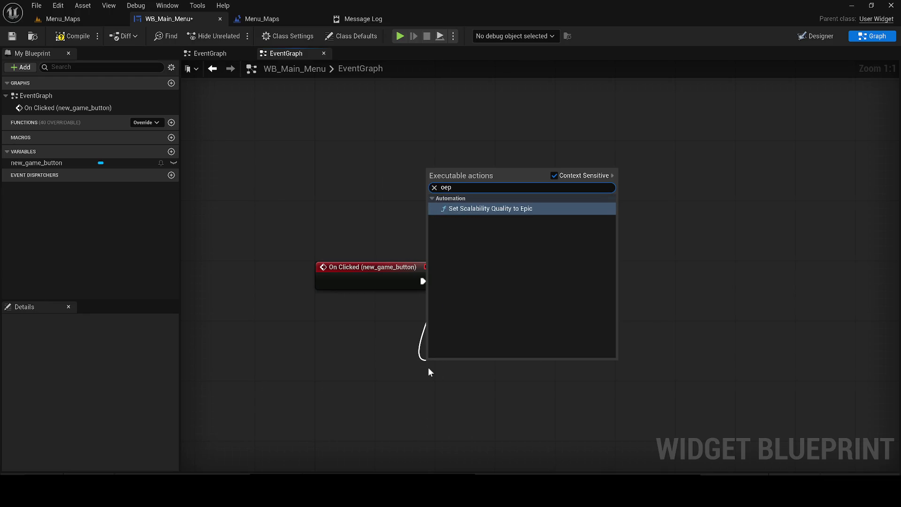
{"action": "key", "text": "BackSpace"}
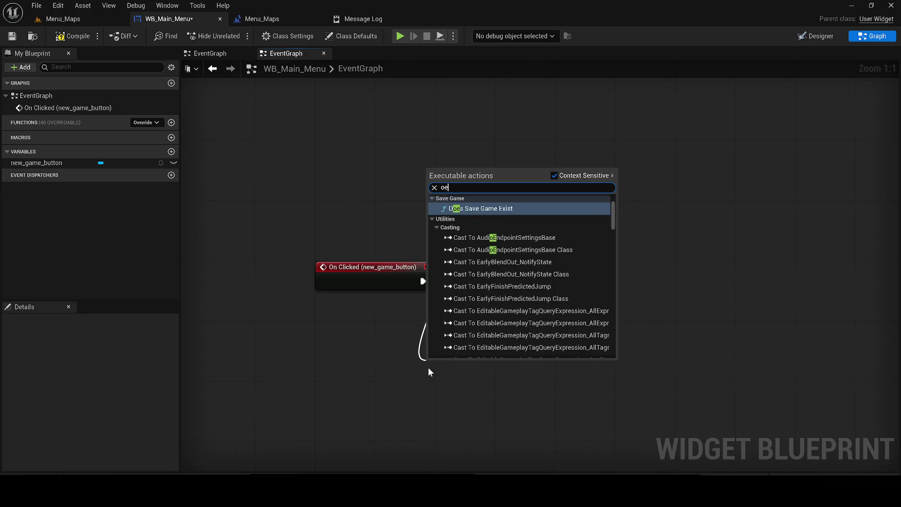
{"action": "key", "text": "BackSpace"}
{"action": "type", "text": "penle"}
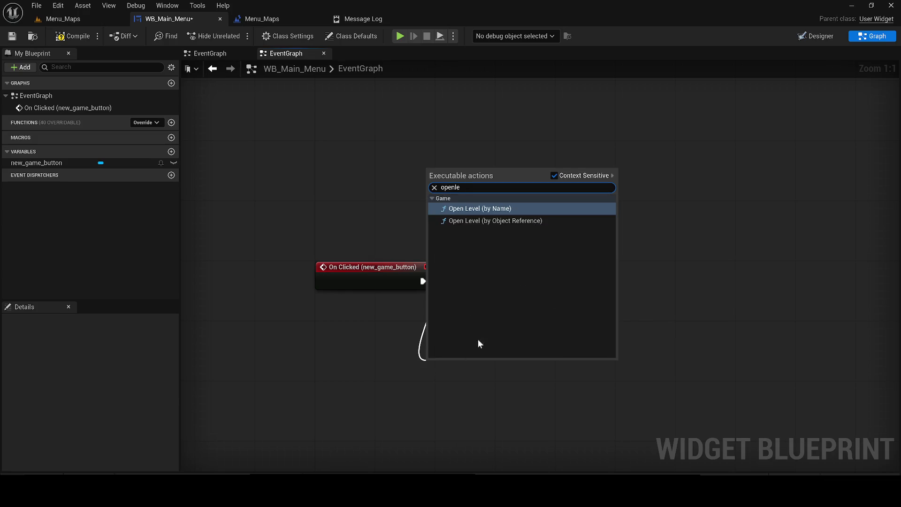
{"action": "key", "text": "Down"}
{"action": "key", "text": "Return"}
{"action": "mouse_move", "coordinate": [469, 378]}
{"action": "left_mouse_down"}
{"action": "mouse_move", "coordinate": [524, 282]}
{"action": "mouse_move", "coordinate": [512, 314]}
{"action": "left_mouse_up"}
{"action": "left_click", "coordinate": [501, 304]}
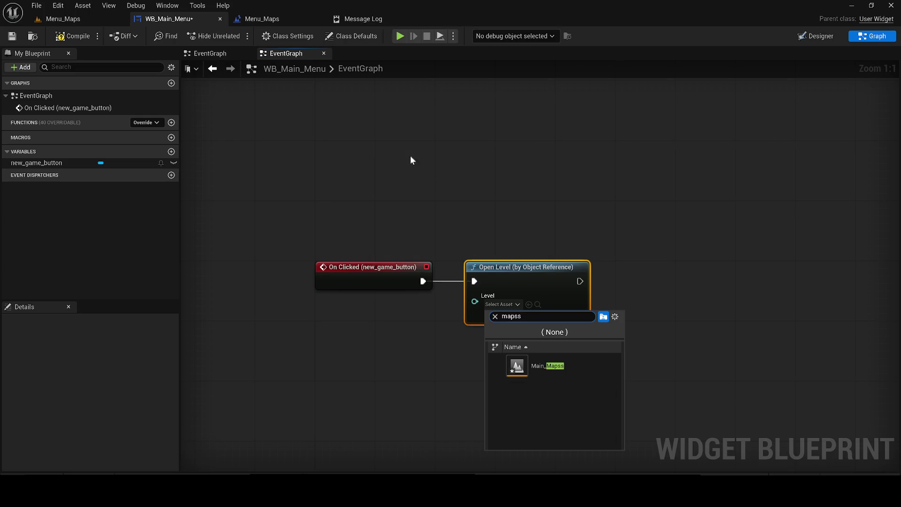
{"action": "left_click", "coordinate": [543, 366]}
Step: Compile WB_Main_Menu, return to the Menu_Maps level, and start a test play
{"action": "left_click", "coordinate": [60, 37]}
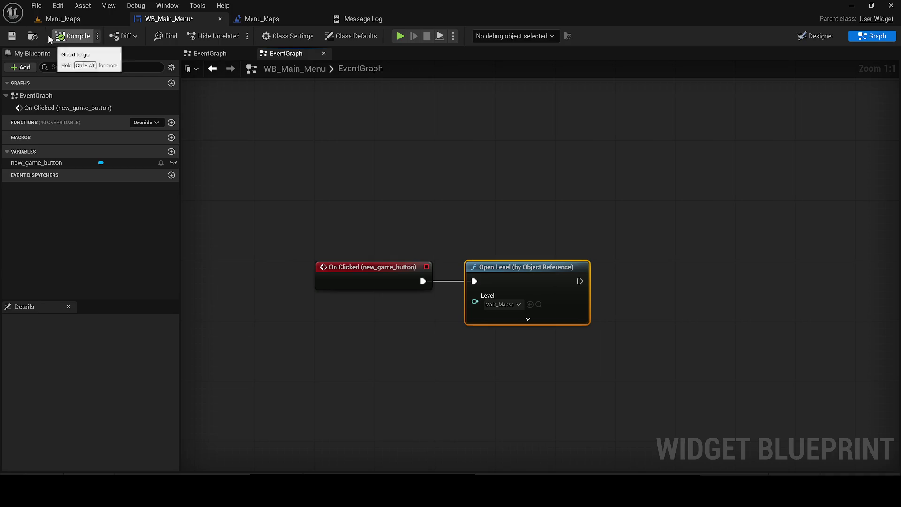
{"action": "left_click", "coordinate": [123, 22]}
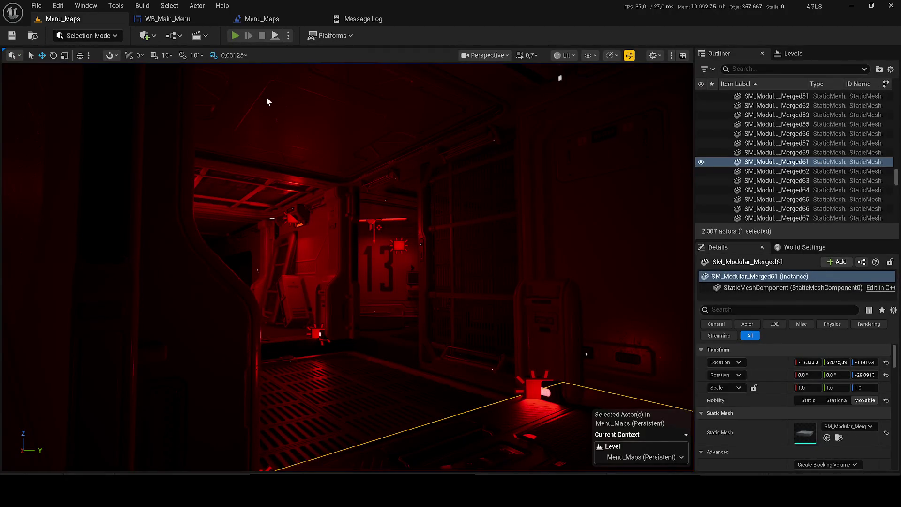
{"action": "key", "text": "alt+p"}
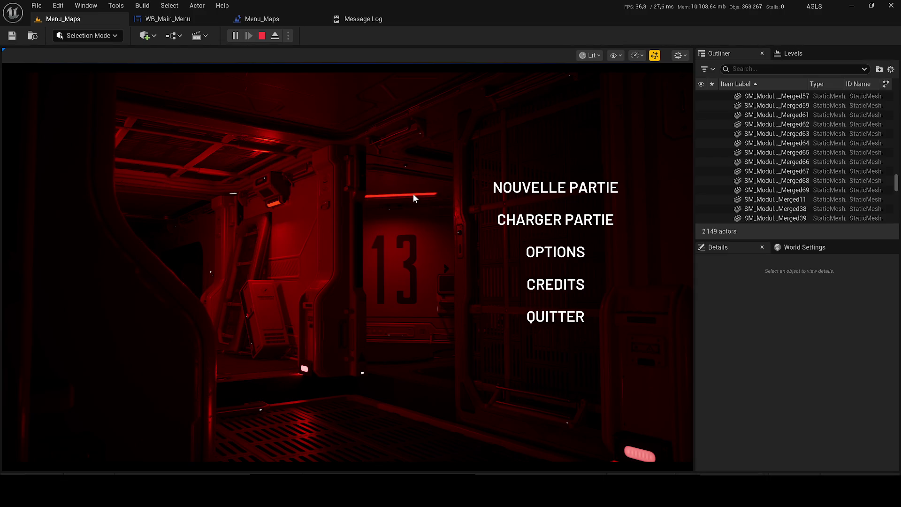
Step: After the crash during the menu test, send the crash report and restart the editor
{"action": "key", "text": "super+d"}
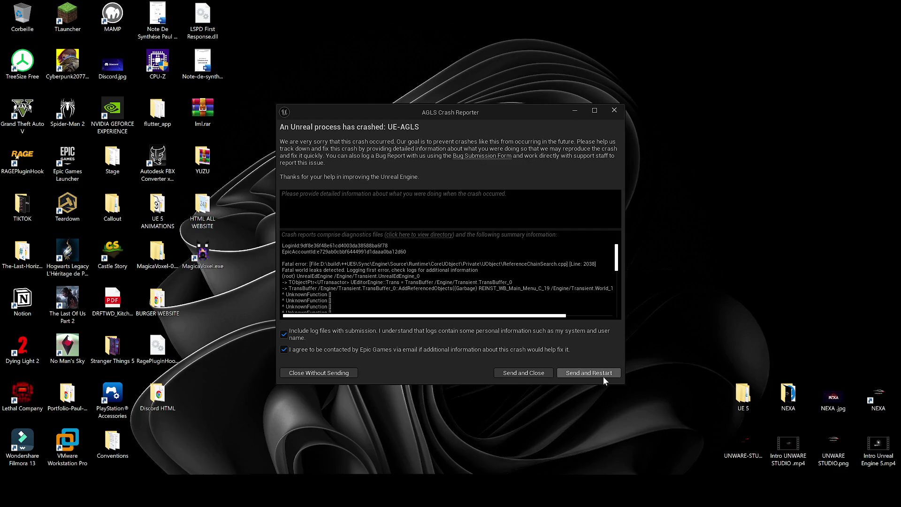
{"action": "left_click", "coordinate": [603, 375]}
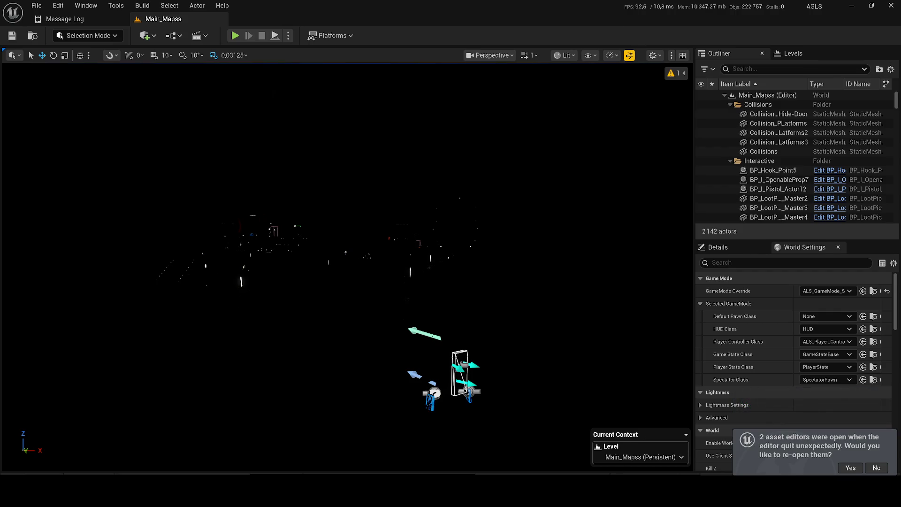
Step: Collapse the Interactive, Collisions and TriggersBox folders in the Outliner
{"action": "scroll", "coordinate": [379, 251], "scroll_direction": "up", "scroll_amount": 3}
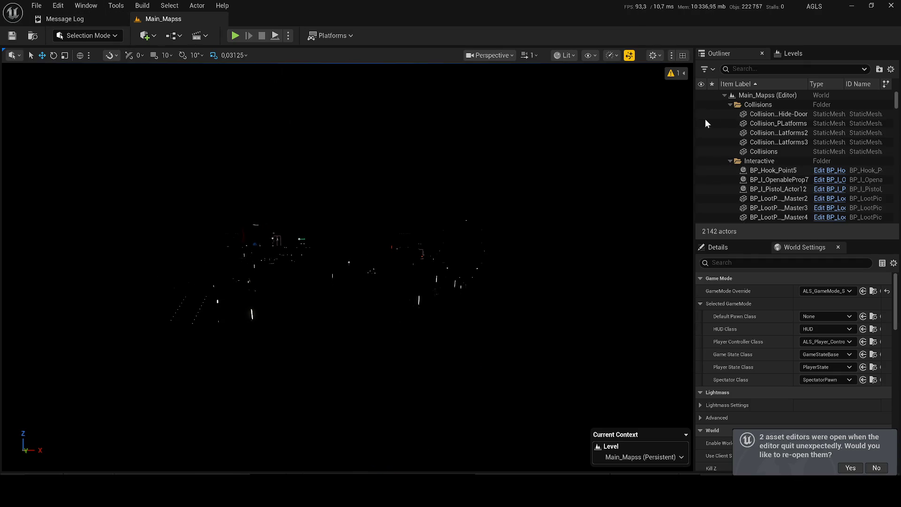
{"action": "left_click", "coordinate": [730, 160]}
{"action": "left_click", "coordinate": [730, 104]}
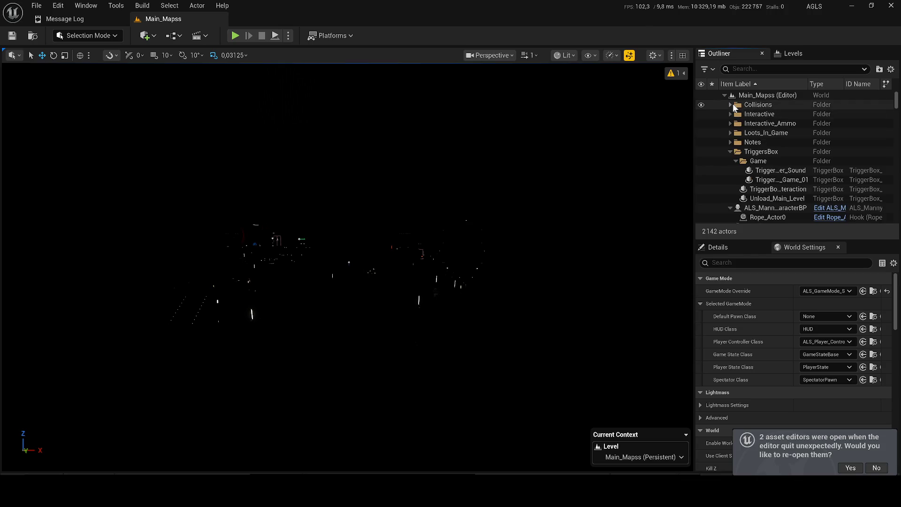
{"action": "left_click", "coordinate": [730, 151]}
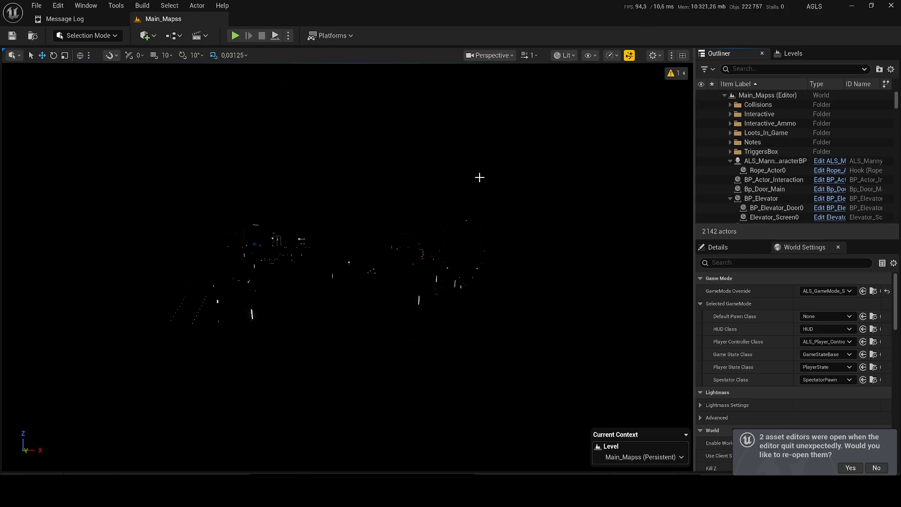
Step: Search the top-level Content folder for 'maps', then clear the search and close the Content Drawer
{"action": "left_click", "coordinate": [59, 470]}
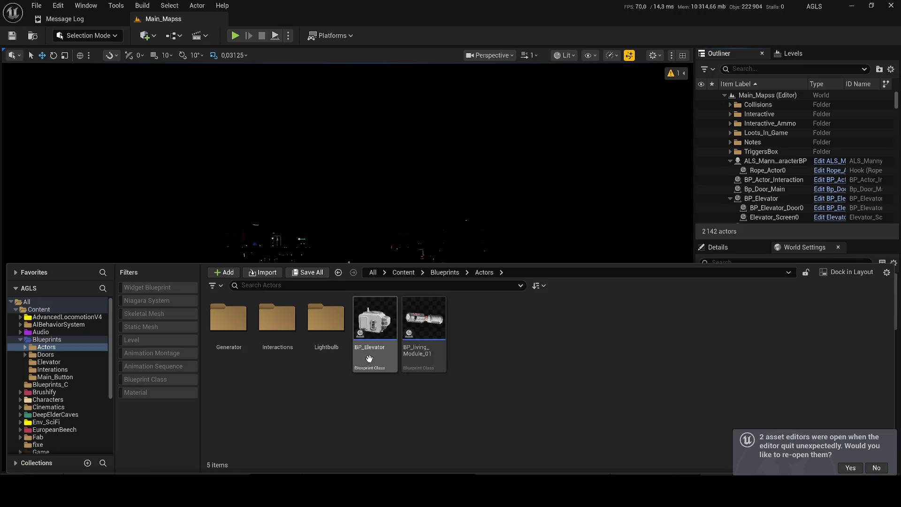
{"action": "left_click", "coordinate": [404, 272]}
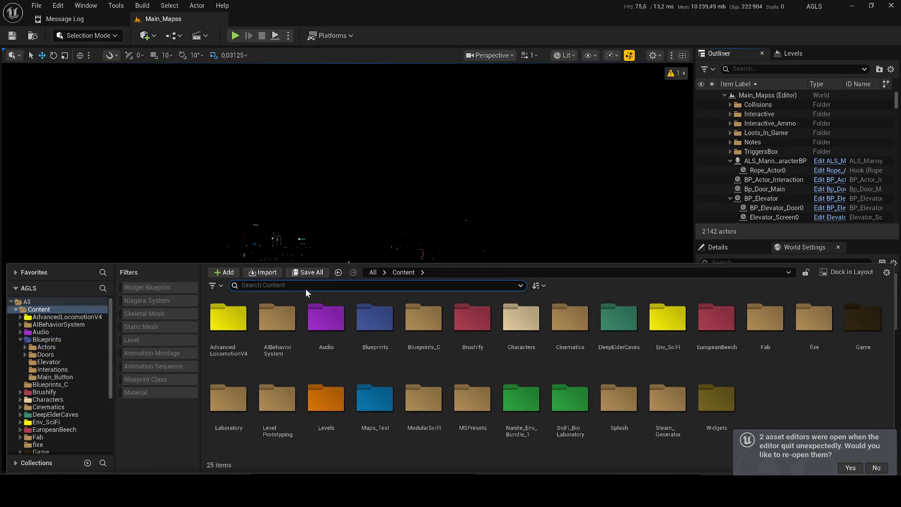
{"action": "type", "text": "maps"}
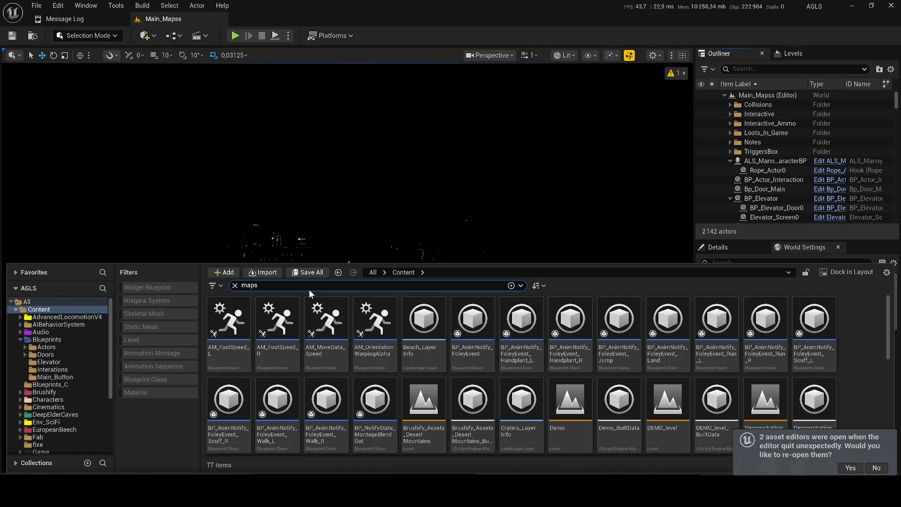
{"action": "left_click", "coordinate": [235, 285]}
{"action": "left_click", "coordinate": [268, 106]}
Step: Search 'menu', browse to Menu_Maps in its Levels folder, and open that level
{"action": "scroll", "coordinate": [347, 267], "scroll_direction": "up", "scroll_amount": 2}
{"action": "scroll", "coordinate": [286, 300], "scroll_direction": "up", "scroll_amount": 2}
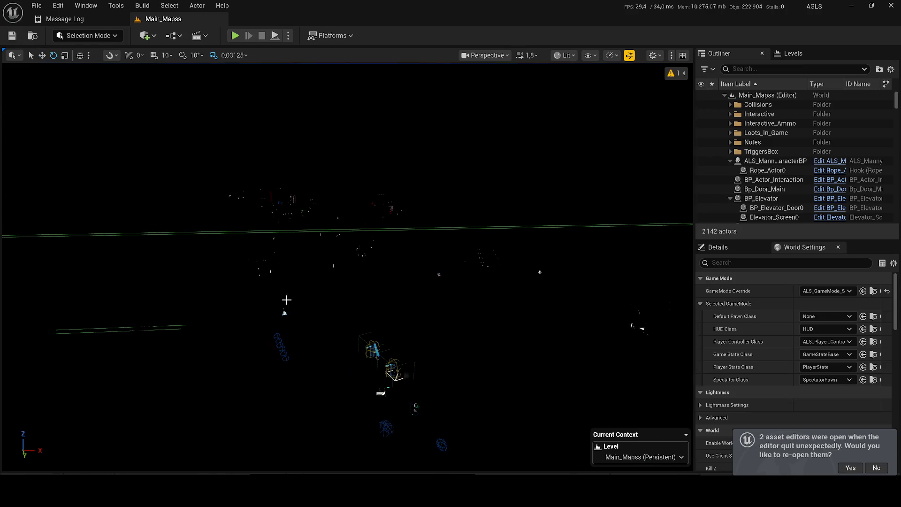
{"action": "key", "text": "ctrl+space"}
{"action": "type", "text": "menu"}
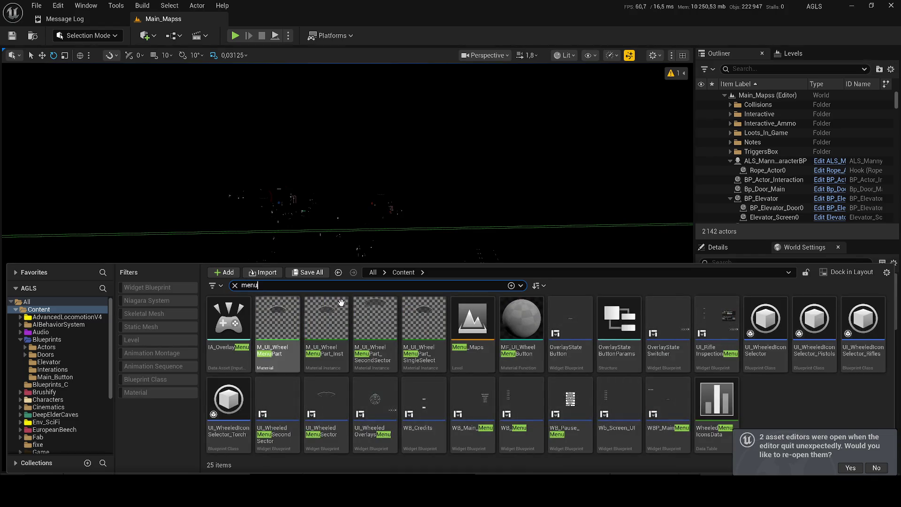
{"action": "right_click", "coordinate": [473, 328]}
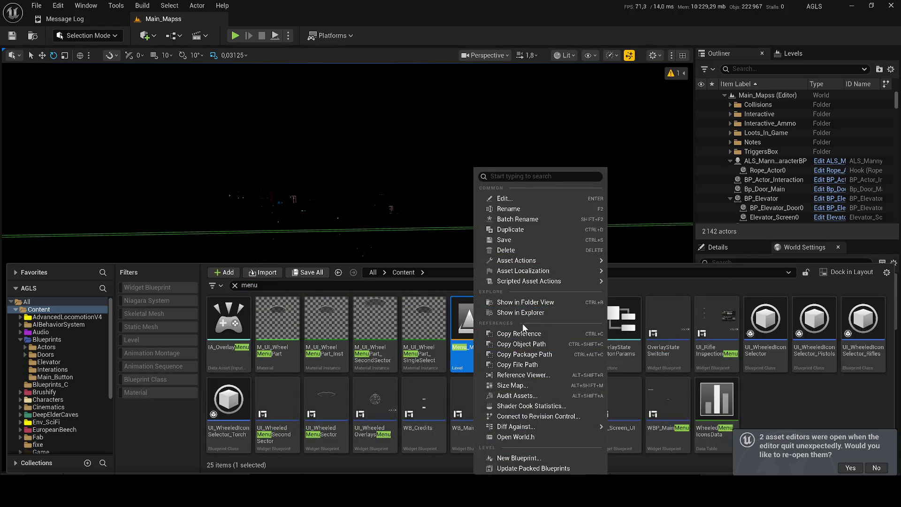
{"action": "left_click", "coordinate": [521, 302]}
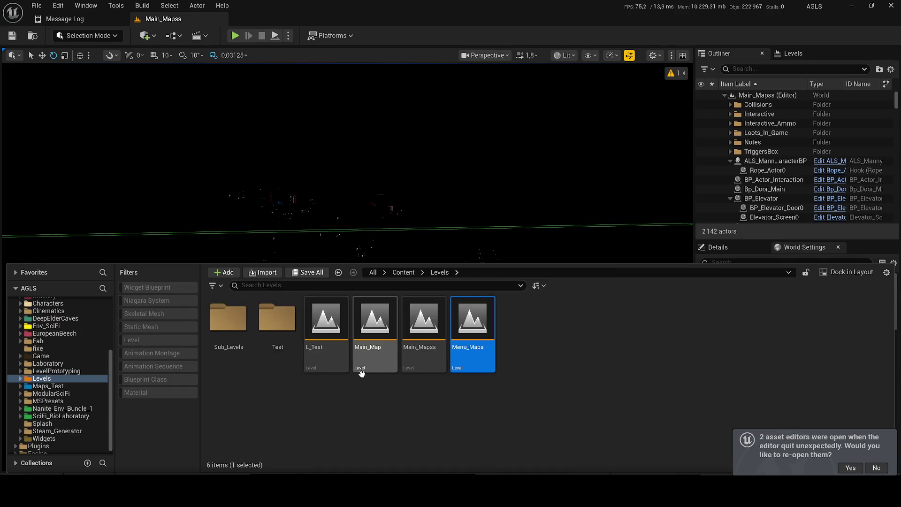
{"action": "double_click", "coordinate": [480, 344]}
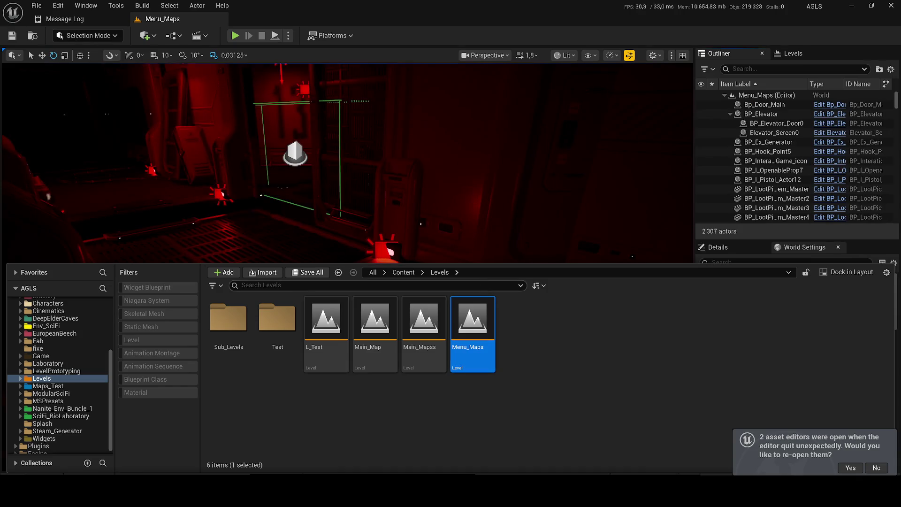
{"action": "left_click", "coordinate": [393, 185]}
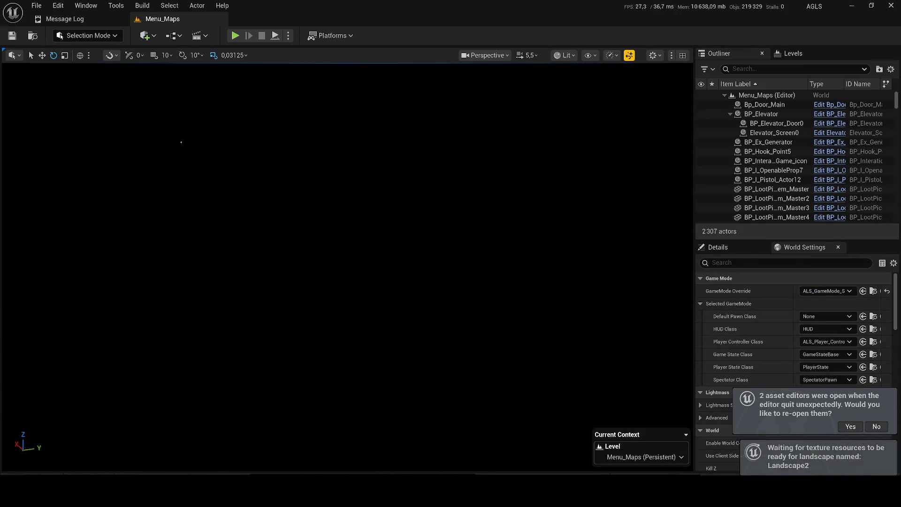
Step: Open the Main_Mapss level from the Levels folder in the Content Drawer
{"action": "key", "text": "ctrl+space"}
{"action": "left_click", "coordinate": [413, 320]}
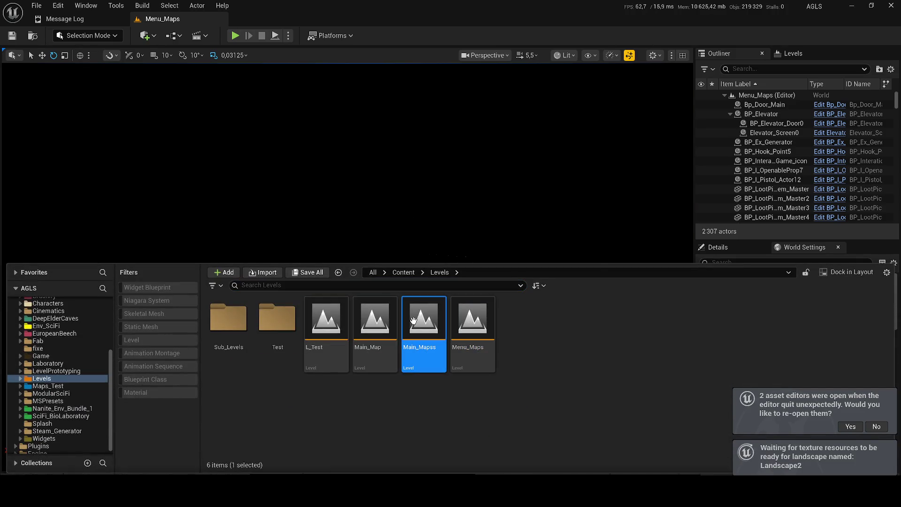
{"action": "double_click", "coordinate": [413, 321]}
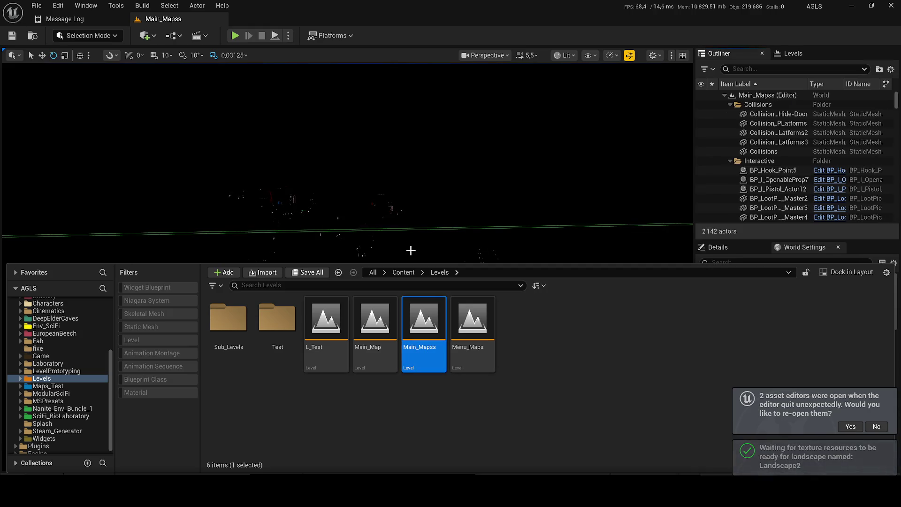
Step: Switch the viewport from Lit to Unlit to reveal the grey canyon terrain, then minimize the editor
{"action": "left_click_drag", "start_coordinate": [411, 241], "coordinate": [422, 248]}
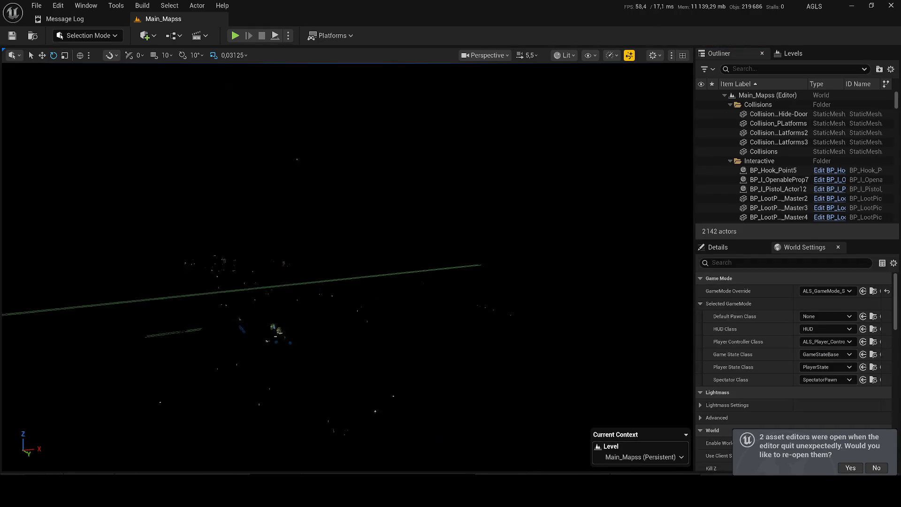
{"action": "left_click", "coordinate": [565, 55]}
{"action": "left_click", "coordinate": [573, 101]}
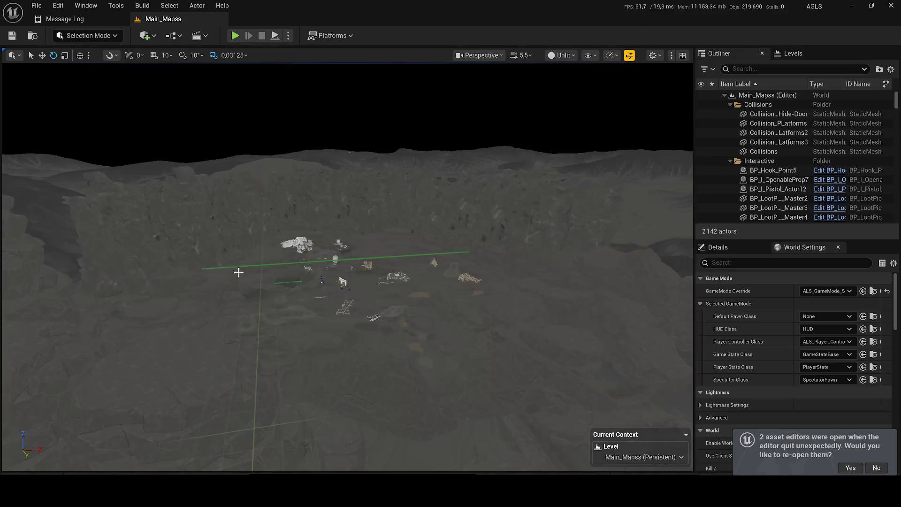
{"action": "scroll", "coordinate": [235, 280], "scroll_direction": "up", "scroll_amount": 5}
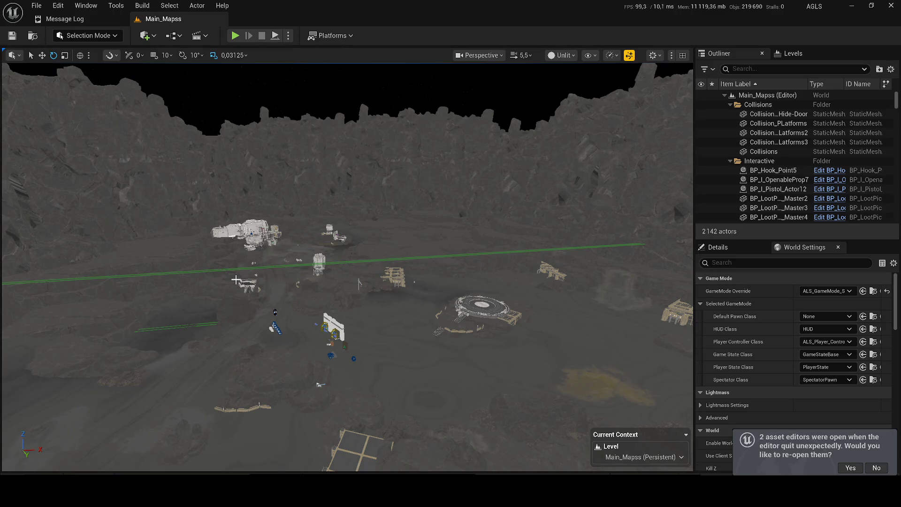
{"action": "key", "text": "alt+F3"}
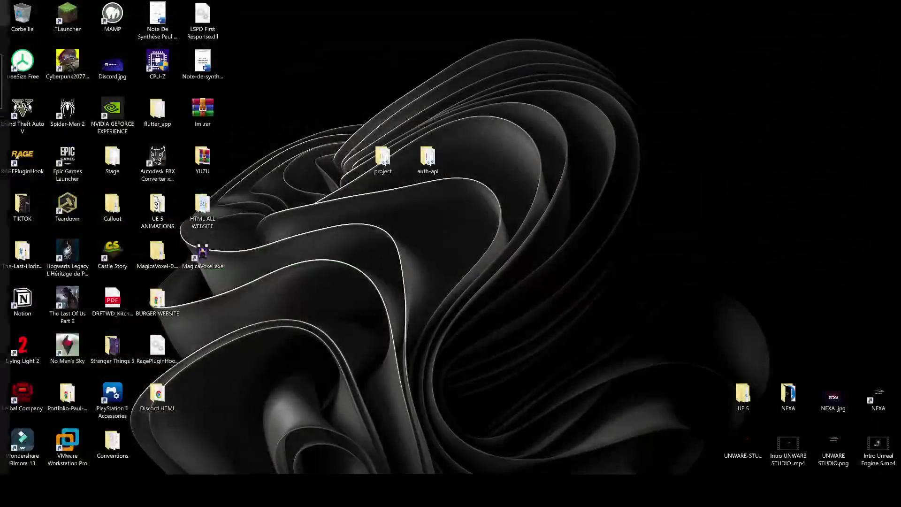
Step: Dismiss the NVIDIA game filter panel and refresh the desktop with Actualiser three times
{"action": "key", "text": "Escape"}
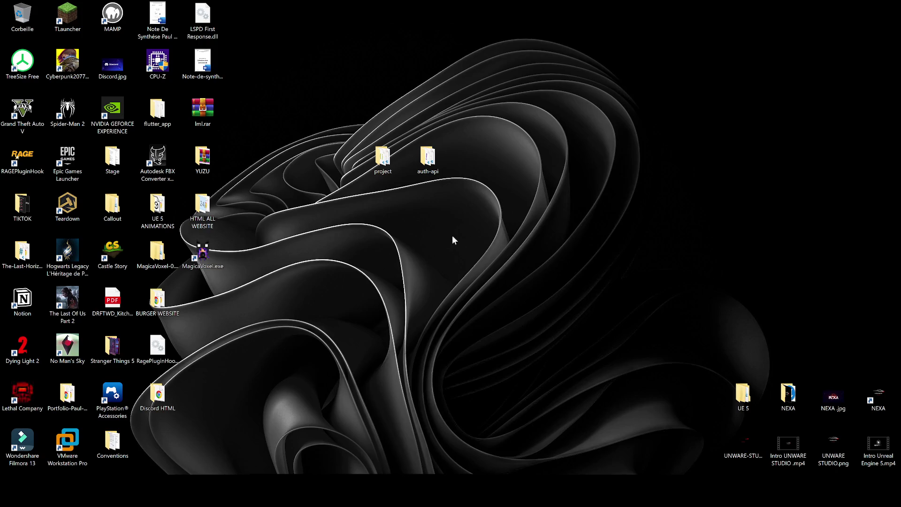
{"action": "right_click", "coordinate": [481, 294]}
{"action": "left_click", "coordinate": [525, 322]}
{"action": "right_click", "coordinate": [333, 224]}
{"action": "left_click", "coordinate": [348, 248]}
{"action": "right_click", "coordinate": [279, 186]}
{"action": "left_click", "coordinate": [338, 216]}
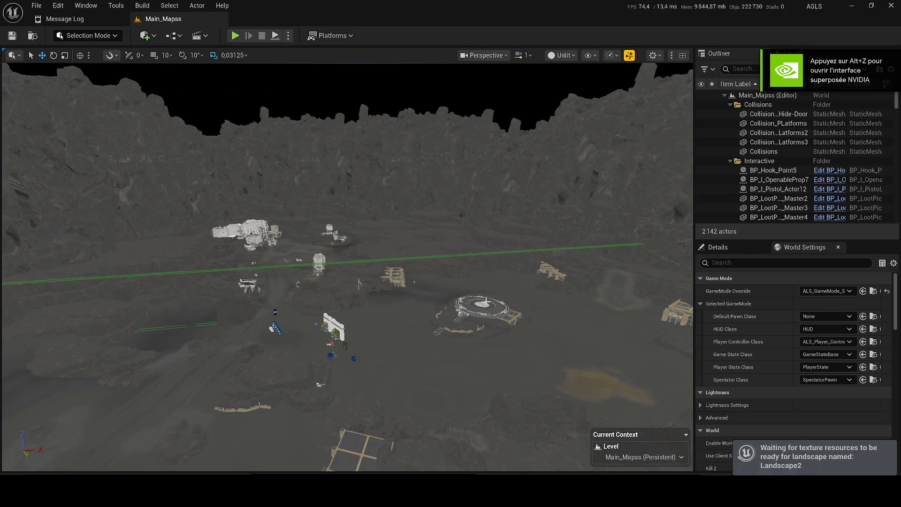
Step: Switch the viewport view mode back to Lit and stop the running play session
{"action": "left_click", "coordinate": [562, 55]}
{"action": "left_click", "coordinate": [567, 88]}
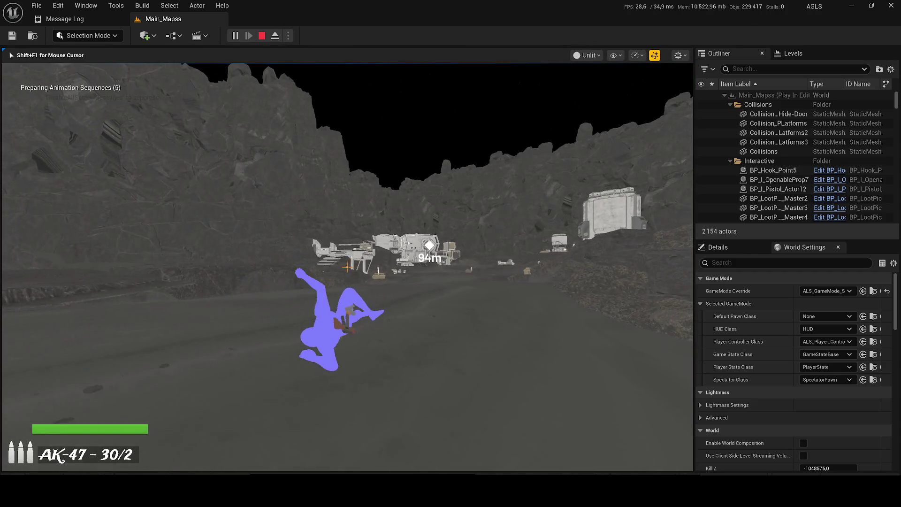
{"action": "key", "text": "Escape"}
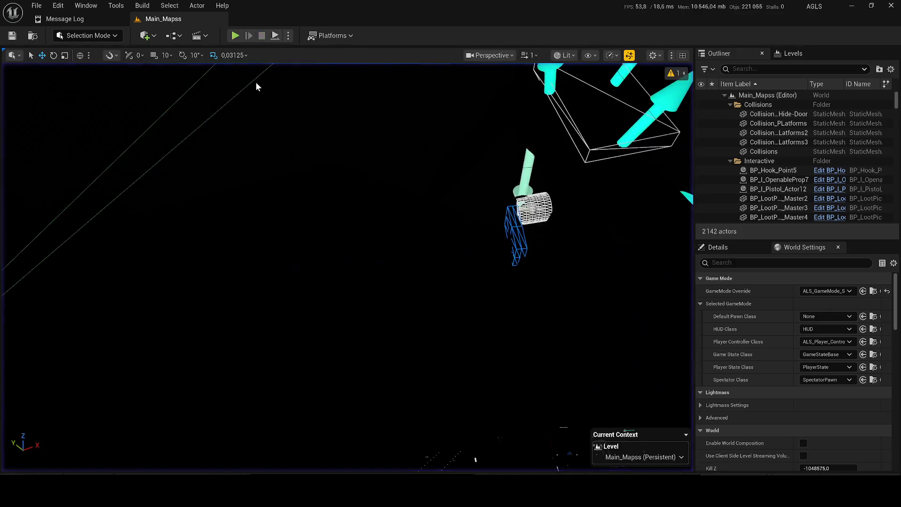
Step: Test-play the canyon level again, re-maximize the editor window, then end the session
{"action": "key", "text": "alt+p"}
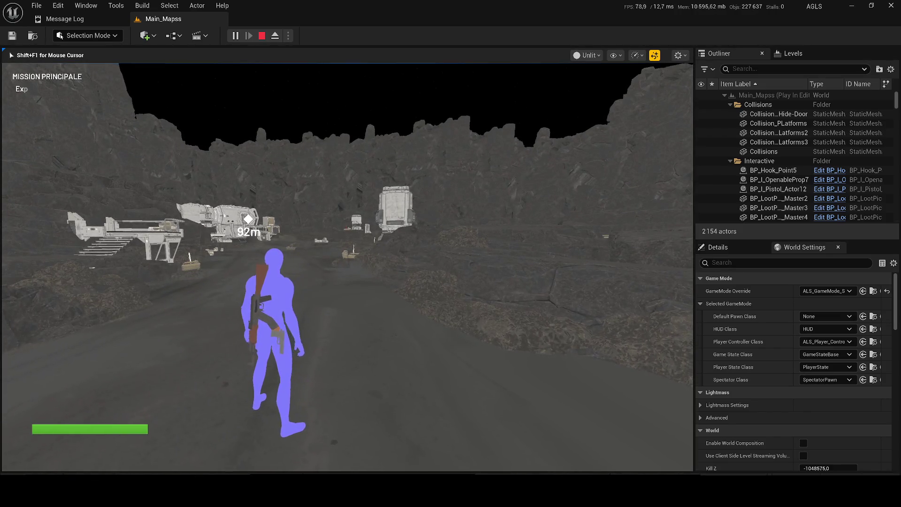
{"action": "key", "text": "super"}
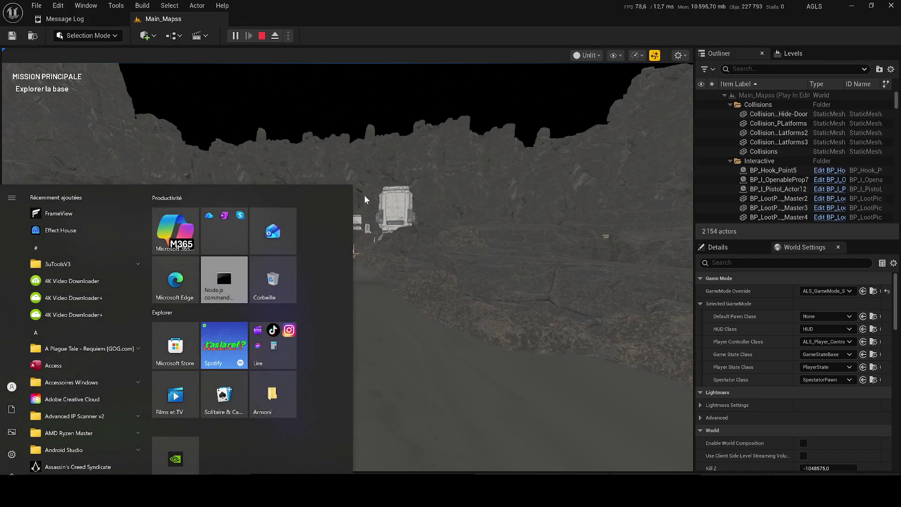
{"action": "key", "text": "super+Right"}
{"action": "key", "text": "super+Left"}
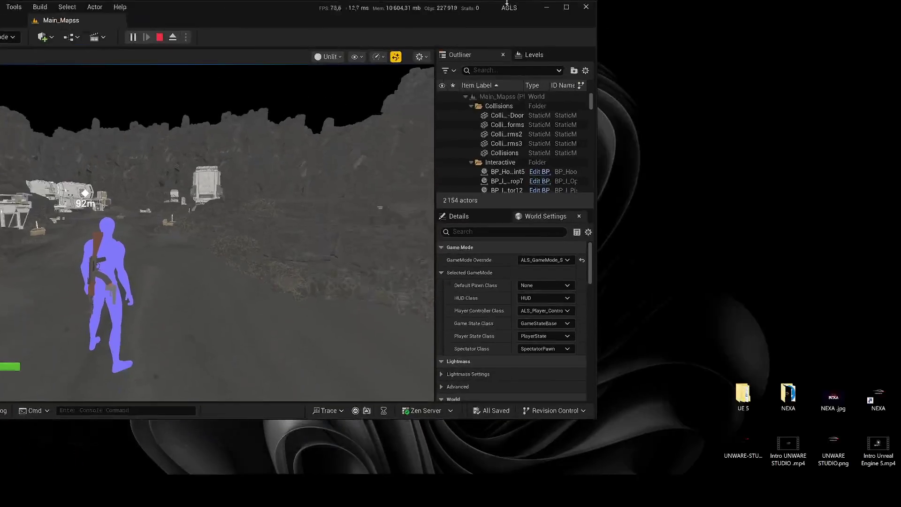
{"action": "key", "text": "super+Up"}
{"action": "key", "text": "Escape"}
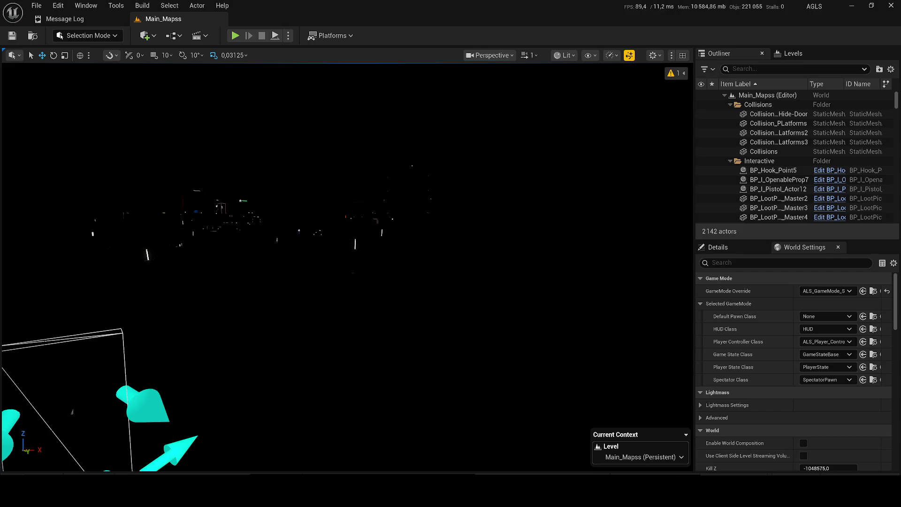
{"action": "key", "text": "super+i"}
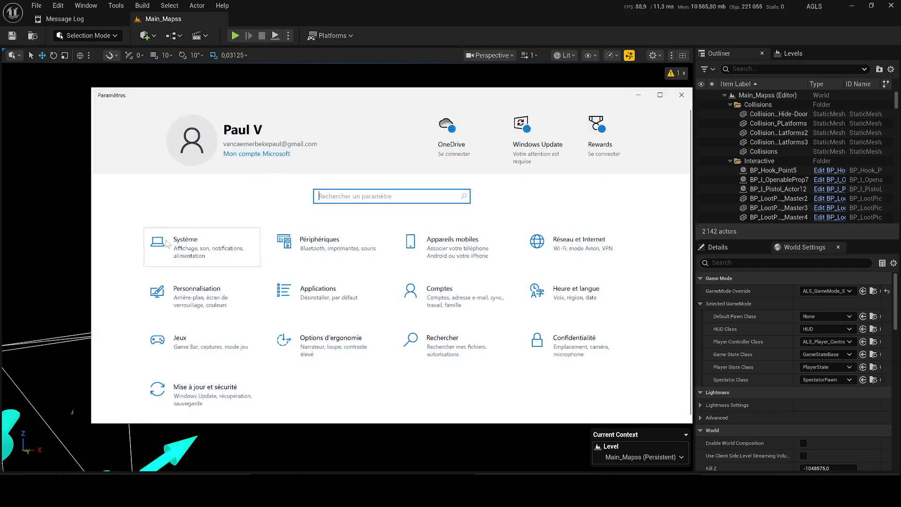
{"action": "left_click", "coordinate": [319, 237]}
{"action": "key", "text": "alt+F4"}
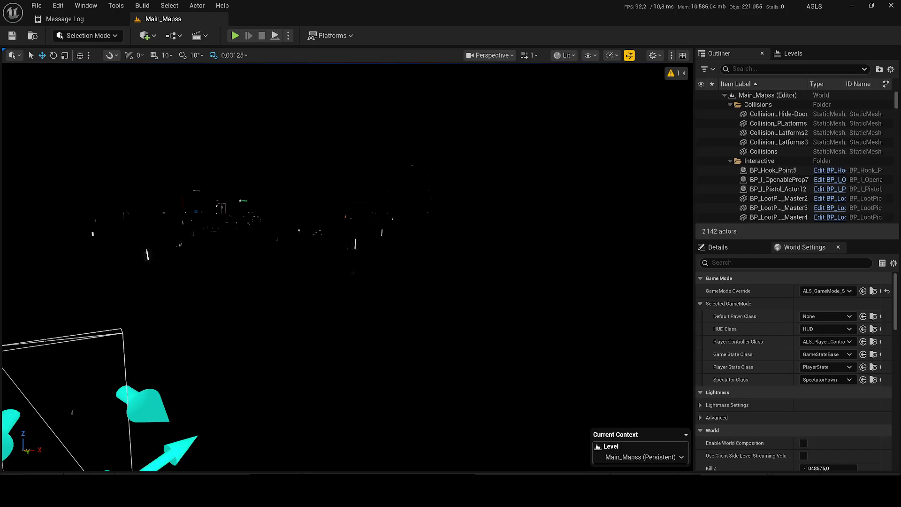
{"action": "key", "text": "super+a"}
{"action": "left_click", "coordinate": [792, 413]}
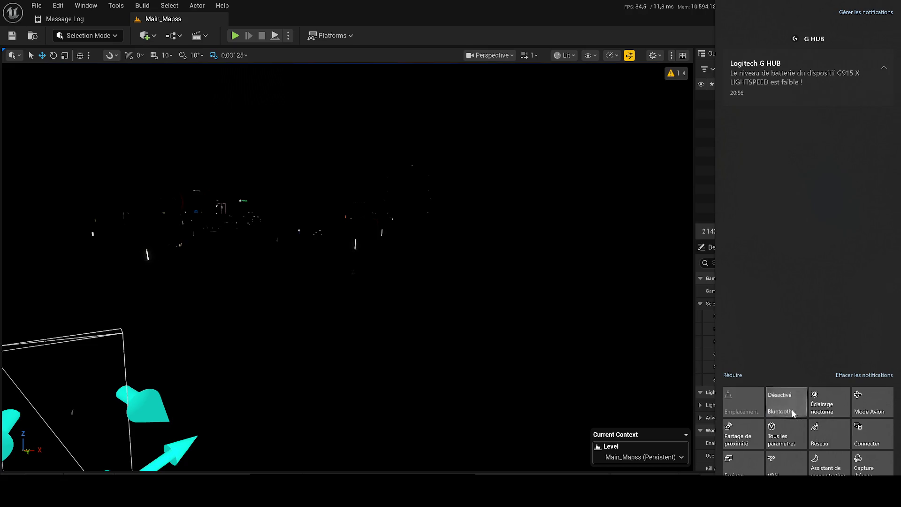
{"action": "left_click", "coordinate": [544, 343]}
{"action": "left_click", "coordinate": [521, 335]}
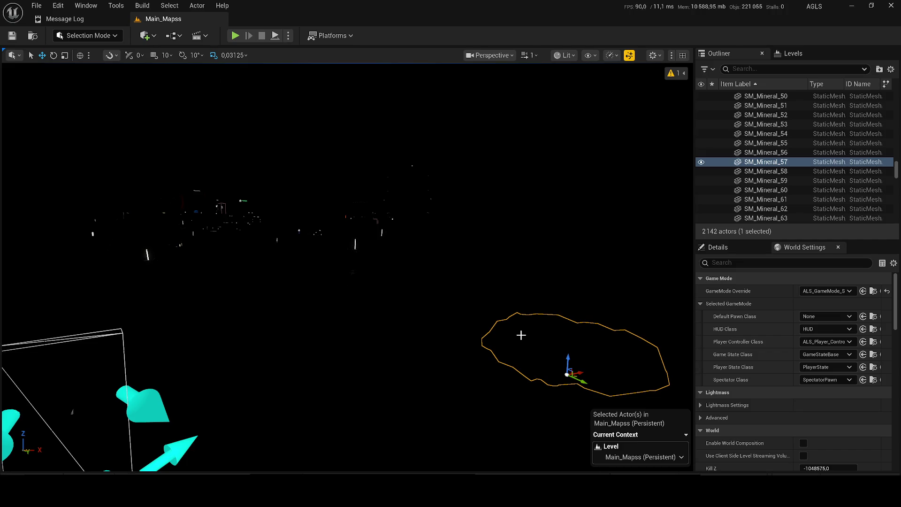
{"action": "key", "text": "super+a"}
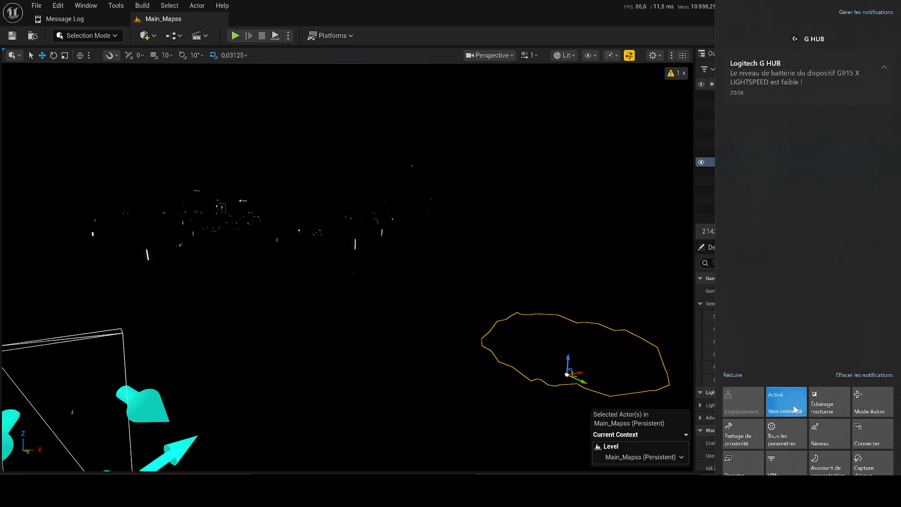
{"action": "left_click", "coordinate": [254, 367]}
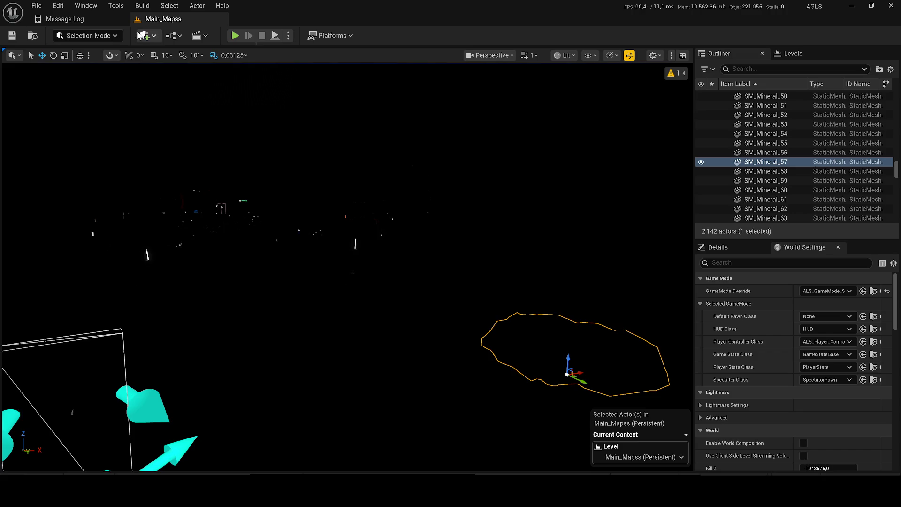
Step: Add a Sky Light from the Quick Add 'lig' search and frame the view around it
{"action": "left_click", "coordinate": [145, 36]}
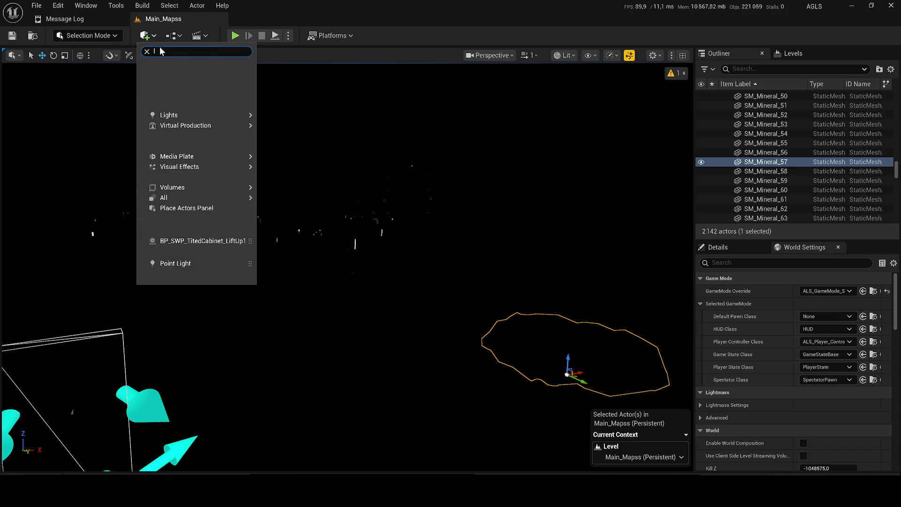
{"action": "type", "text": "lig"}
{"action": "mouse_move", "coordinate": [183, 62]}
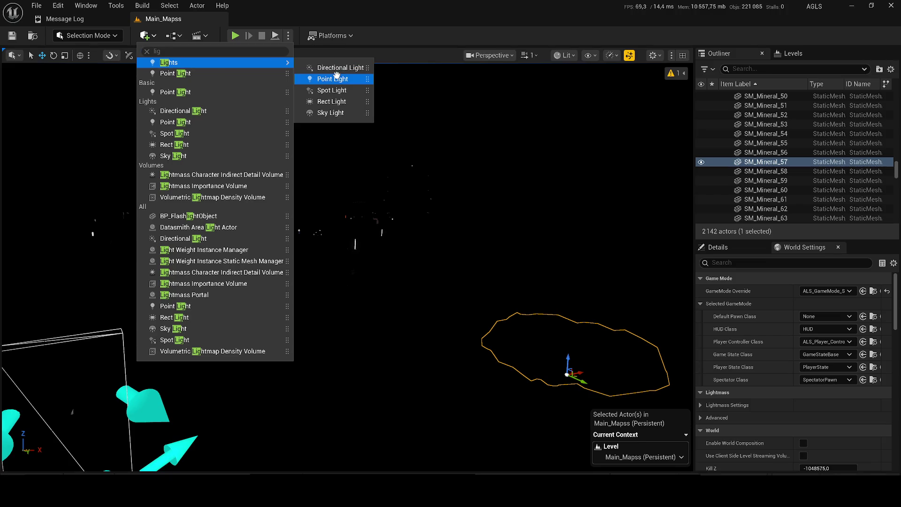
{"action": "left_click", "coordinate": [336, 114]}
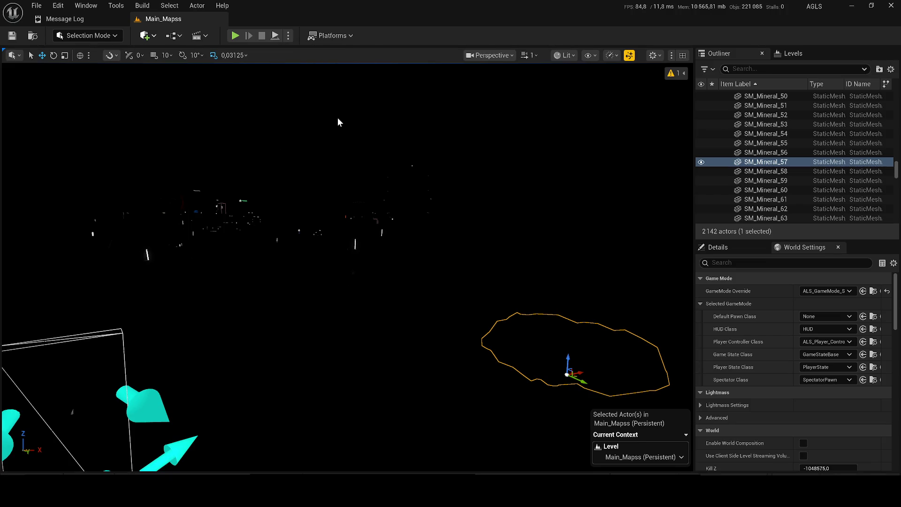
{"action": "scroll", "coordinate": [353, 262], "scroll_direction": "down", "scroll_amount": 5}
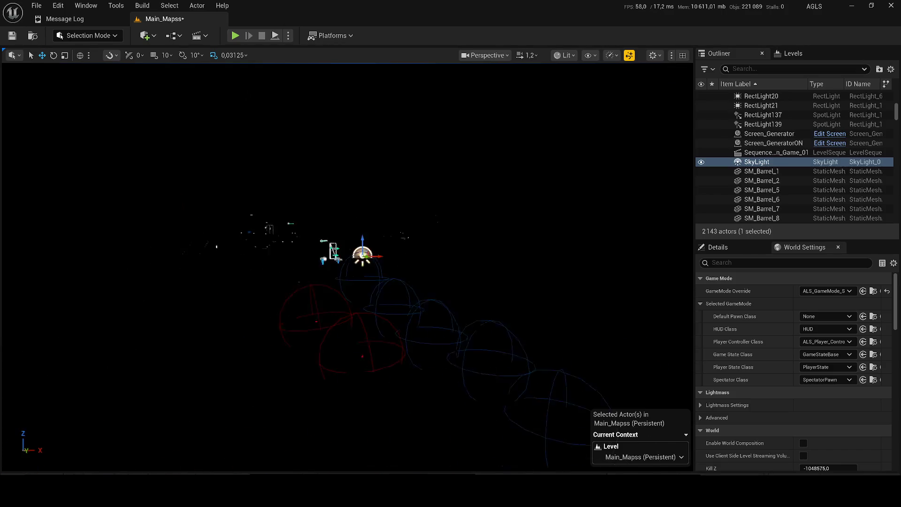
{"action": "left_click_drag", "start_coordinate": [352, 262], "coordinate": [352, 123]}
{"action": "scroll", "coordinate": [352, 123], "scroll_direction": "down", "scroll_amount": 5}
{"action": "left_click_drag", "start_coordinate": [415, 247], "coordinate": [414, 201]}
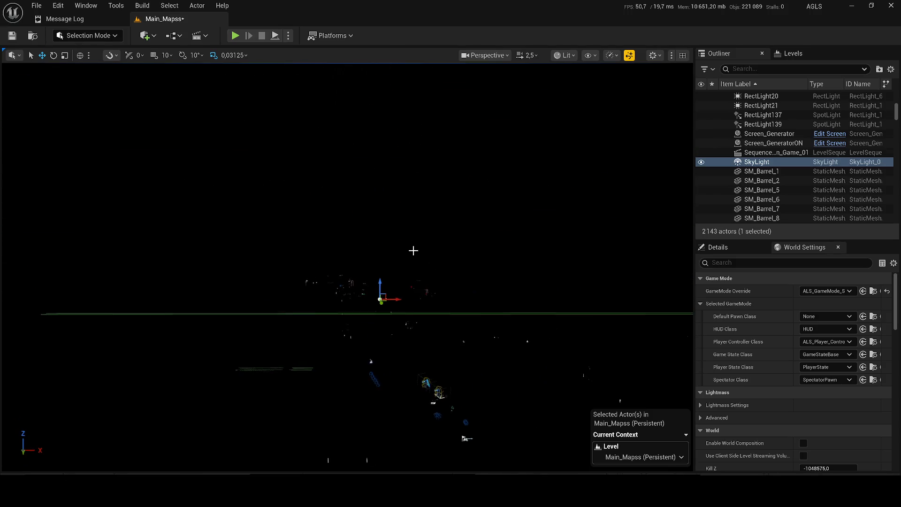
{"action": "mouse_move", "coordinate": [384, 283]}
{"action": "left_mouse_down"}
{"action": "mouse_move", "coordinate": [385, 239]}
{"action": "mouse_move", "coordinate": [385, 253]}
{"action": "left_mouse_up"}
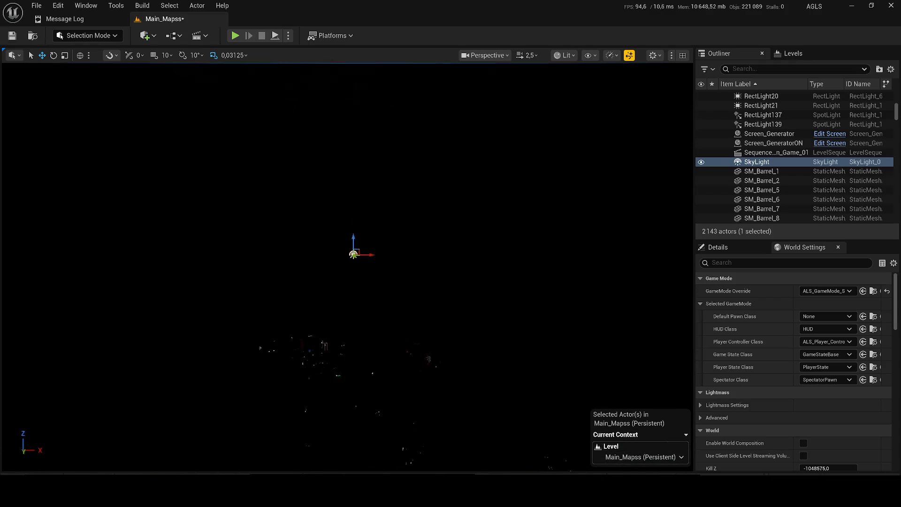
Step: Open the Place Actors panel and browse its Lights, Virtual Production, Shapes, Media and Visual Effects categories
{"action": "left_click", "coordinate": [145, 36]}
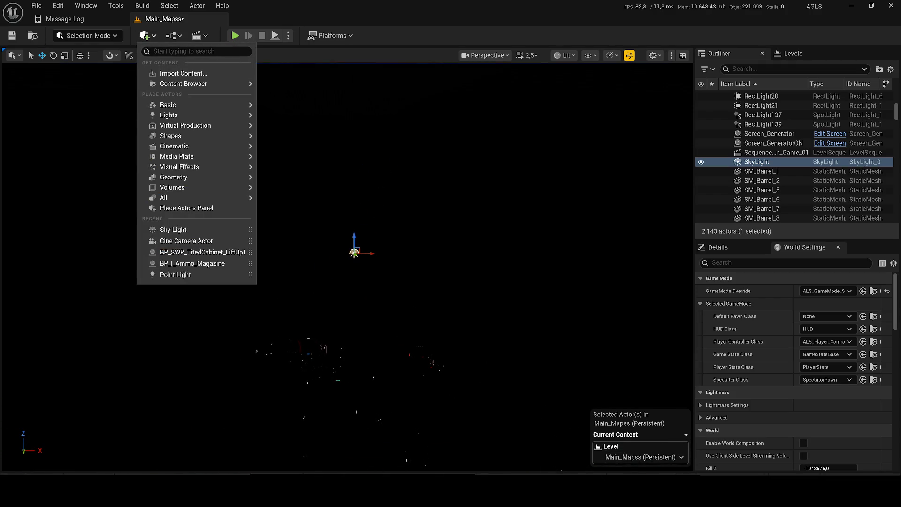
{"action": "left_click", "coordinate": [201, 209]}
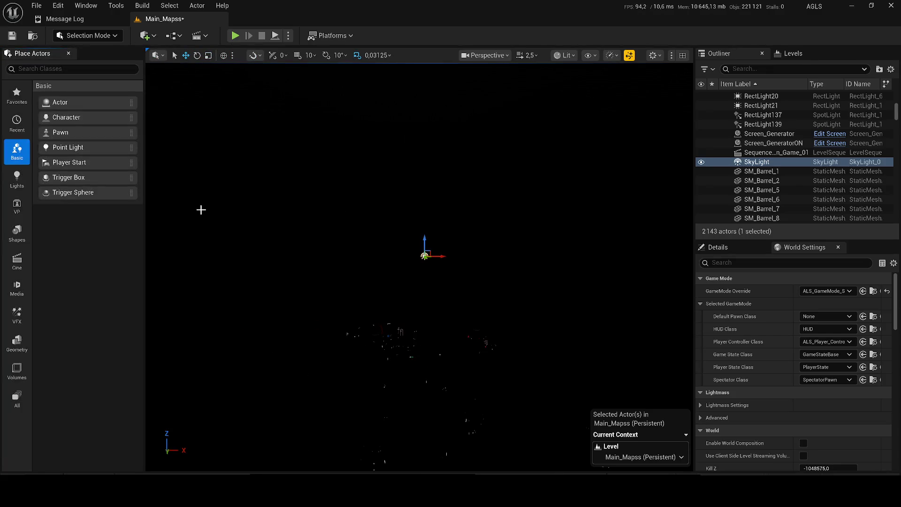
{"action": "left_click", "coordinate": [80, 69]}
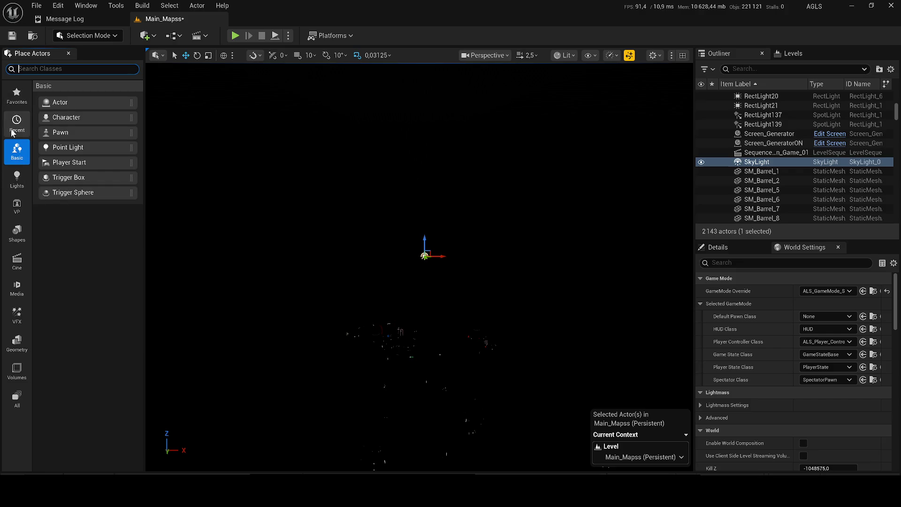
{"action": "left_click", "coordinate": [16, 178]}
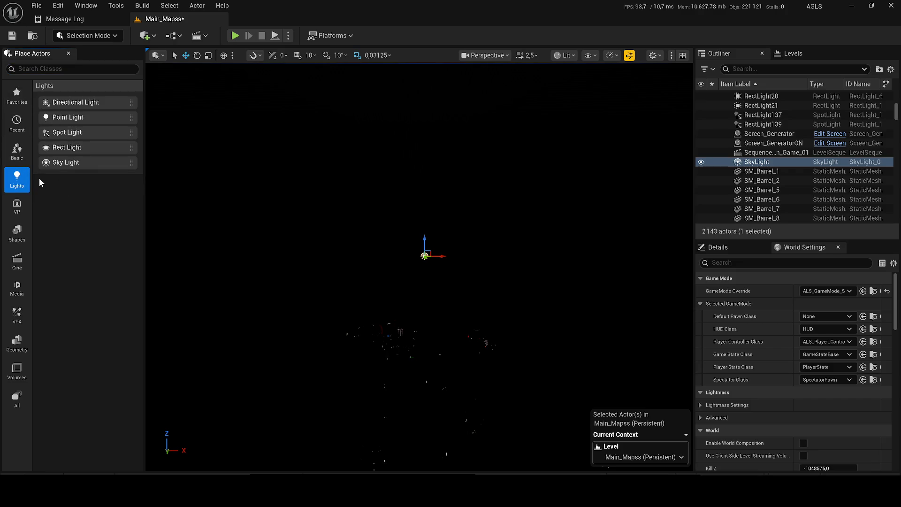
{"action": "left_click", "coordinate": [19, 211]}
{"action": "left_click", "coordinate": [27, 240]}
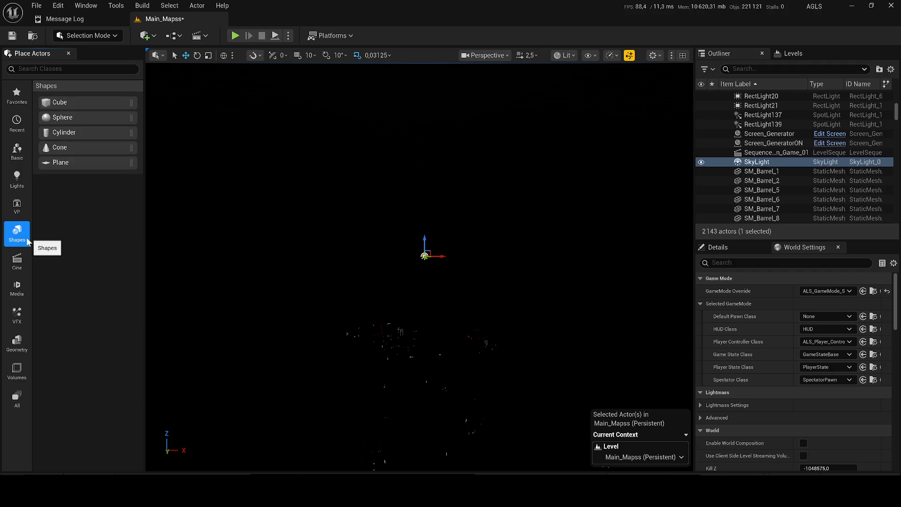
{"action": "left_click", "coordinate": [18, 287]}
{"action": "left_click", "coordinate": [18, 314]}
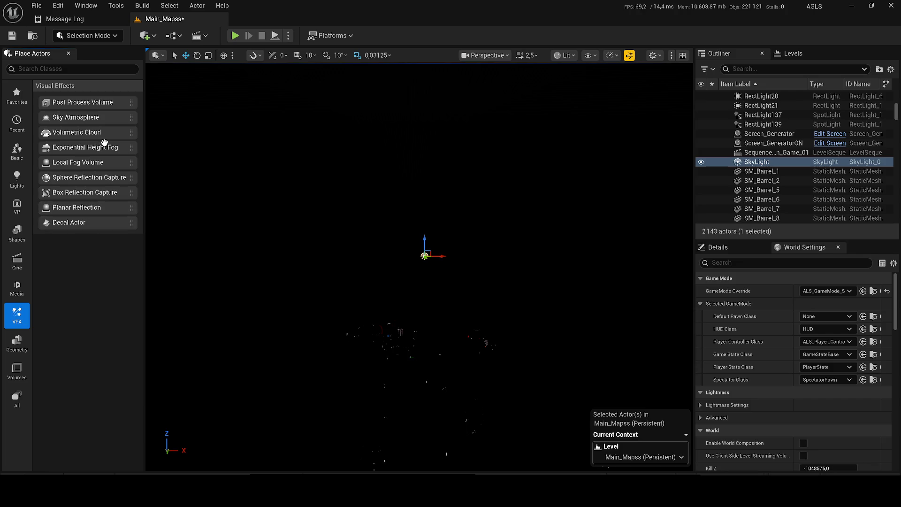
Step: Place a Post Process Volume, Volumetric Cloud and Exponential Height Fog, deleting the two extra post process volumes
{"action": "mouse_move", "coordinate": [92, 102]}
{"action": "left_mouse_down"}
{"action": "mouse_move", "coordinate": [427, 257]}
{"action": "mouse_move", "coordinate": [428, 243]}
{"action": "left_mouse_up"}
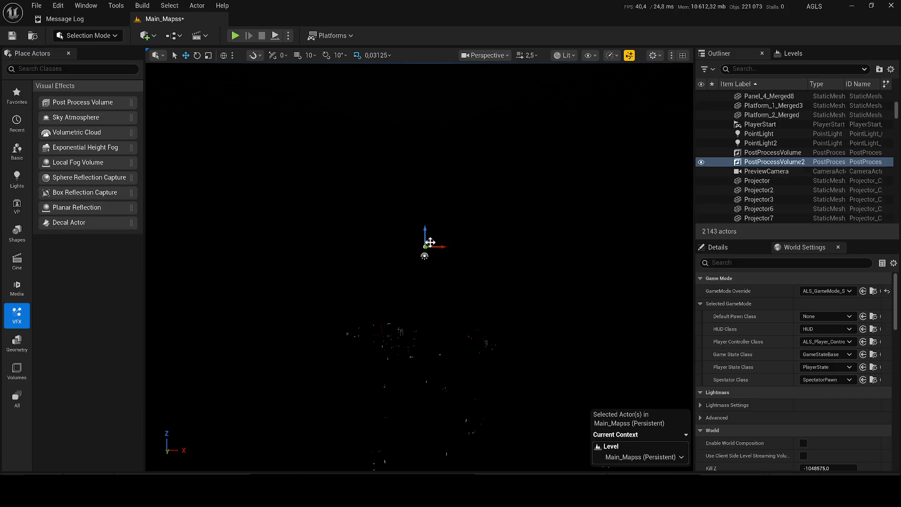
{"action": "left_click_drag", "start_coordinate": [89, 134], "coordinate": [403, 213]}
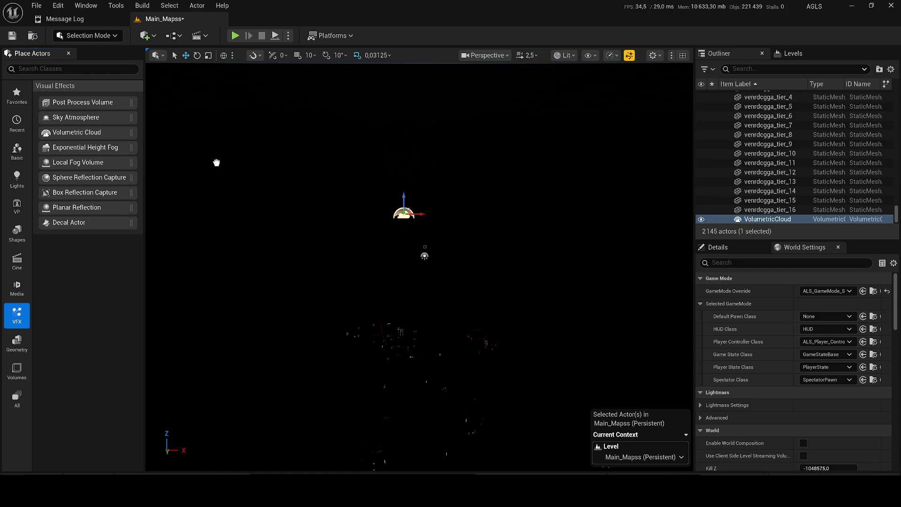
{"action": "left_click_drag", "start_coordinate": [185, 160], "coordinate": [296, 185]}
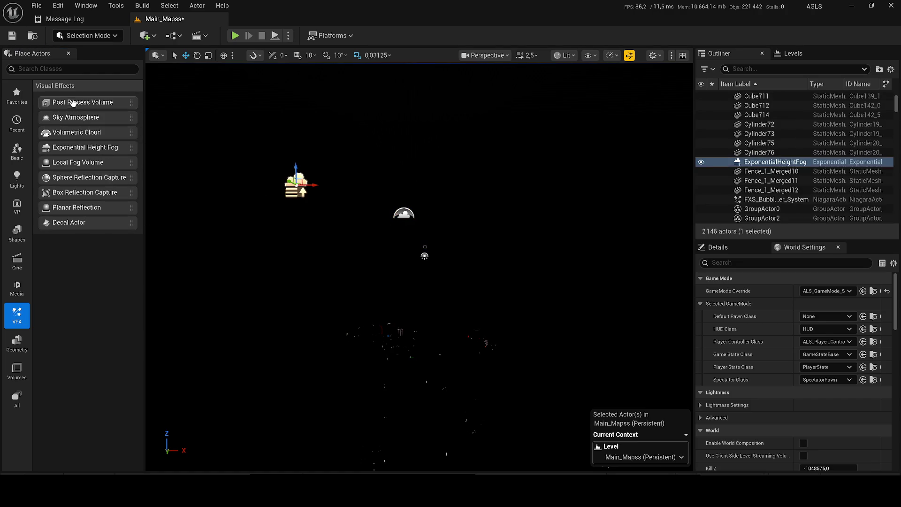
{"action": "left_click_drag", "start_coordinate": [73, 103], "coordinate": [361, 136]}
{"action": "key", "text": "f"}
{"action": "left_click", "coordinate": [765, 143]}
{"action": "left_click", "coordinate": [767, 153], "text": "shift"}
{"action": "key", "text": "Delete"}
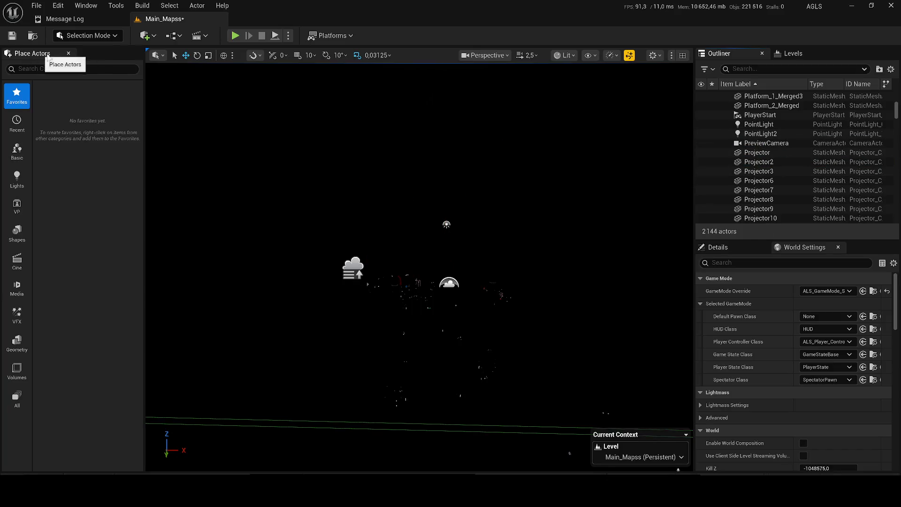
Step: Place a second Sky Light from Recently Placed and save the Main_Mapss level
{"action": "left_click", "coordinate": [17, 123]}
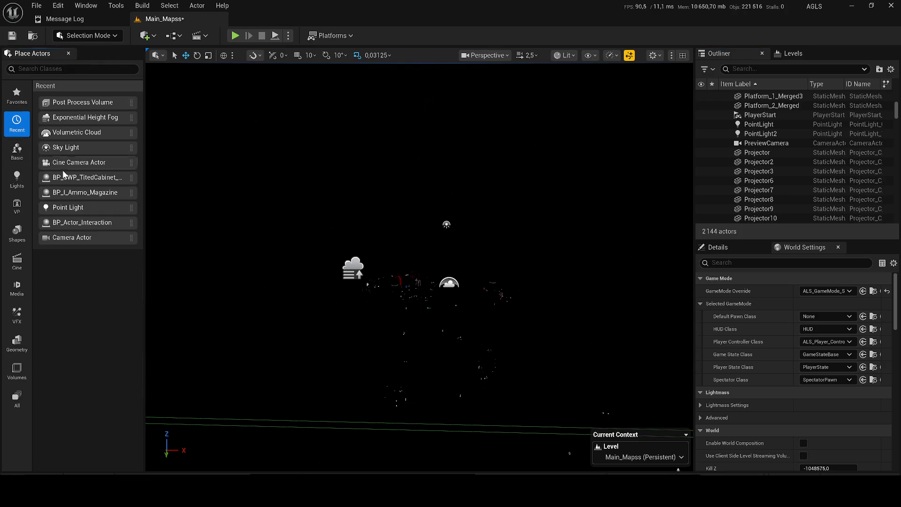
{"action": "left_click_drag", "start_coordinate": [69, 147], "coordinate": [345, 226]}
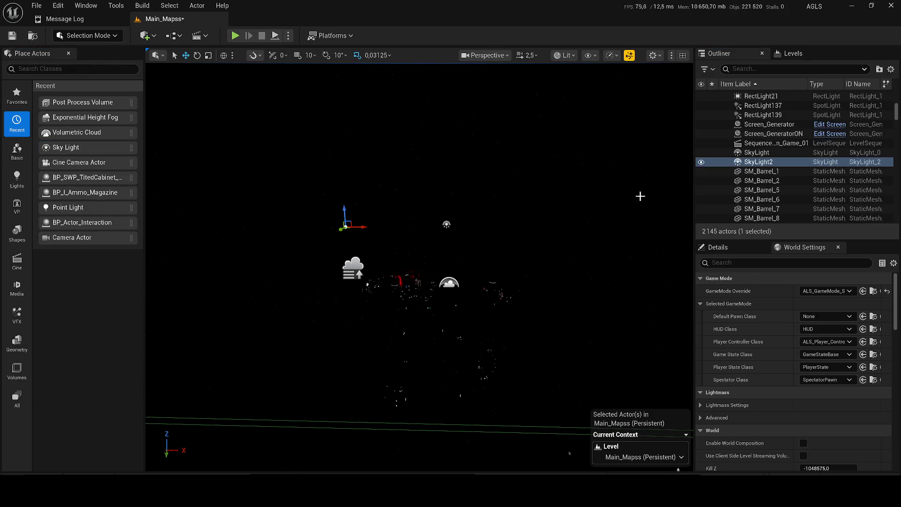
{"action": "scroll", "coordinate": [845, 415], "scroll_direction": "down", "scroll_amount": 3}
{"action": "scroll", "coordinate": [833, 410], "scroll_direction": "down", "scroll_amount": 2}
{"action": "mouse_move", "coordinate": [821, 398]}
{"action": "left_mouse_down"}
{"action": "mouse_move", "coordinate": [816, 407]}
{"action": "mouse_move", "coordinate": [845, 407]}
{"action": "left_mouse_up"}
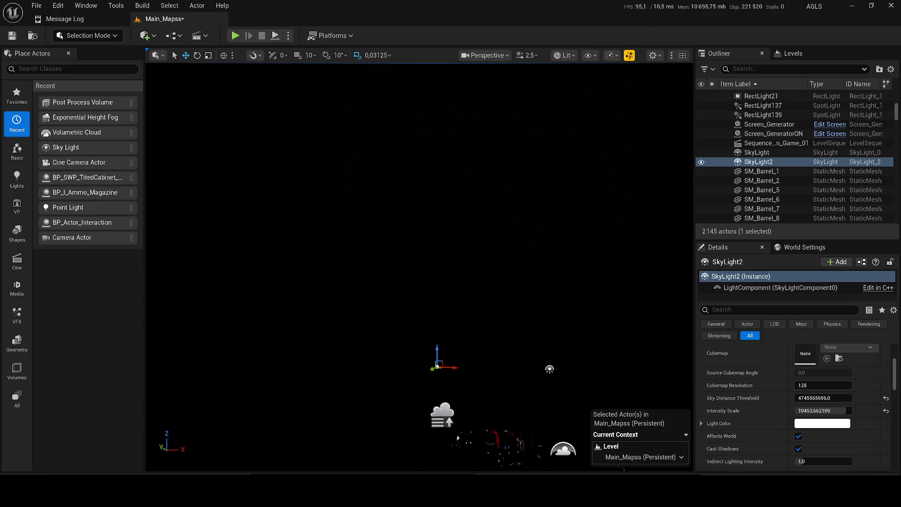
{"action": "left_click_drag", "start_coordinate": [461, 284], "coordinate": [410, 135]}
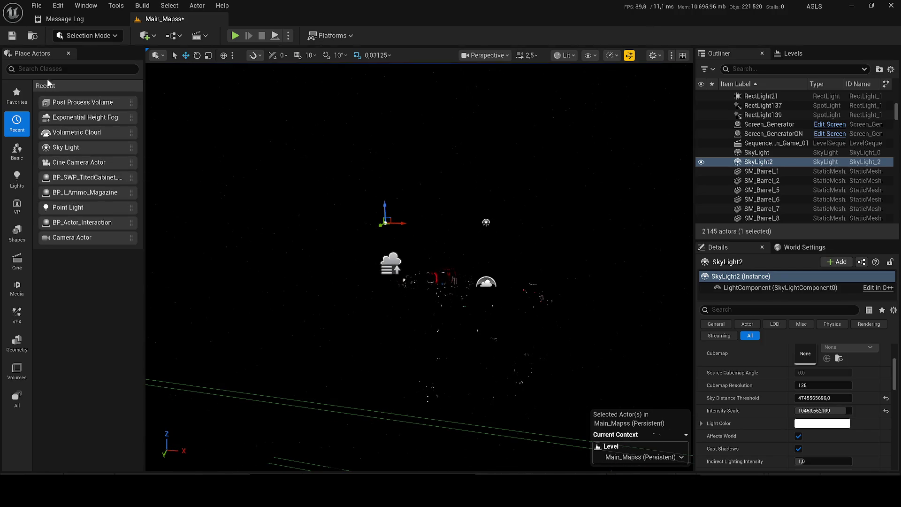
{"action": "left_click", "coordinate": [12, 36]}
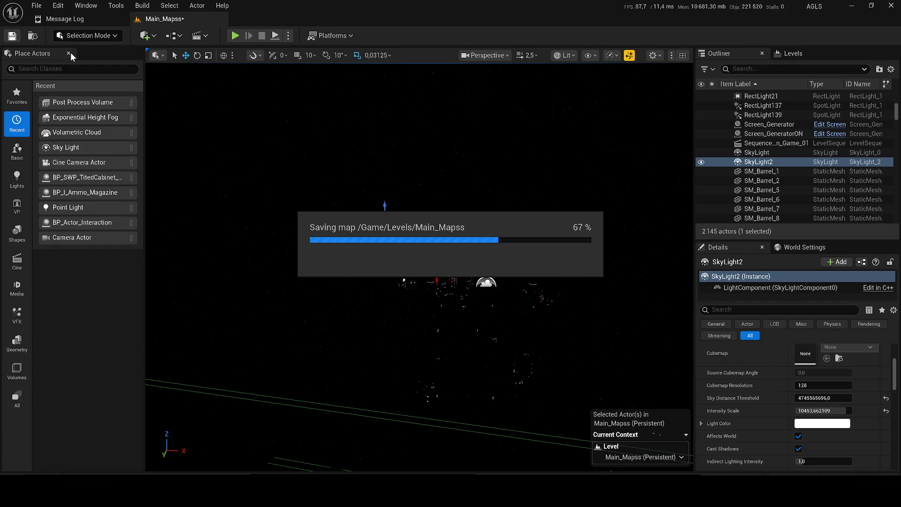
Step: Open and close the Main_Mapss level blueprint, then close the Place Actors panel
{"action": "left_click", "coordinate": [170, 36]}
{"action": "left_click", "coordinate": [207, 98]}
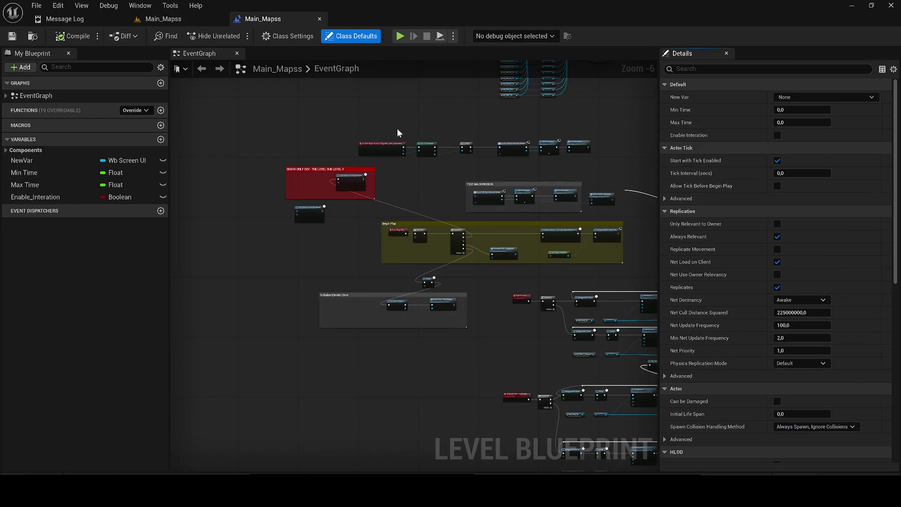
{"action": "left_click", "coordinate": [319, 20]}
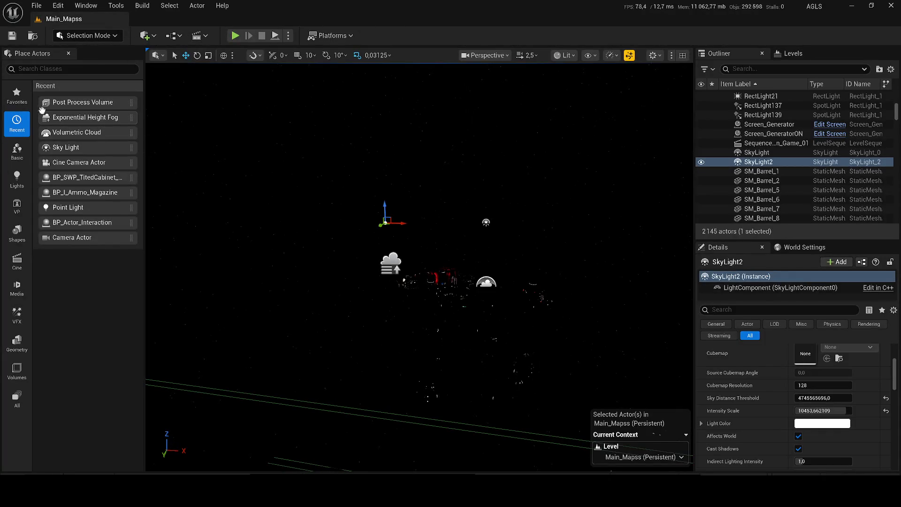
{"action": "left_click", "coordinate": [17, 95]}
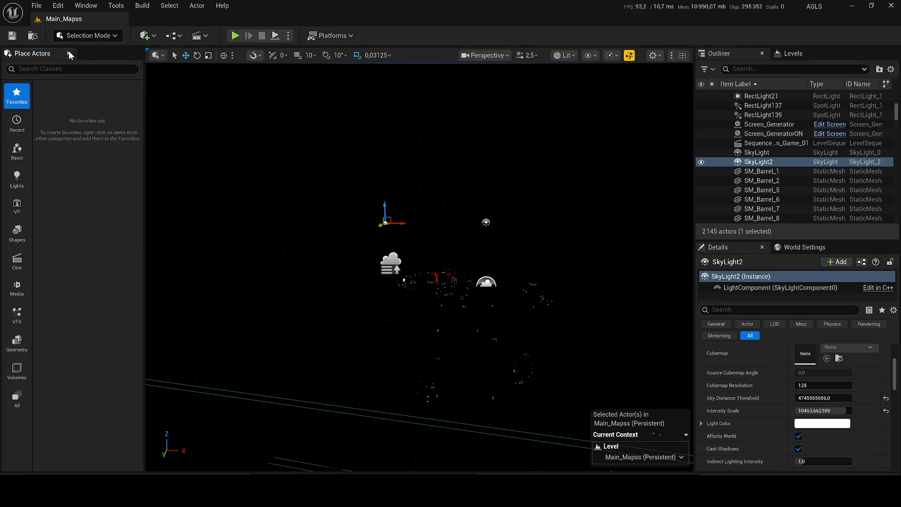
{"action": "left_click", "coordinate": [69, 54]}
Step: Test-play the dark canyon toggling unlit and lit shading, then stop and clear the selection
{"action": "left_click", "coordinate": [235, 35]}
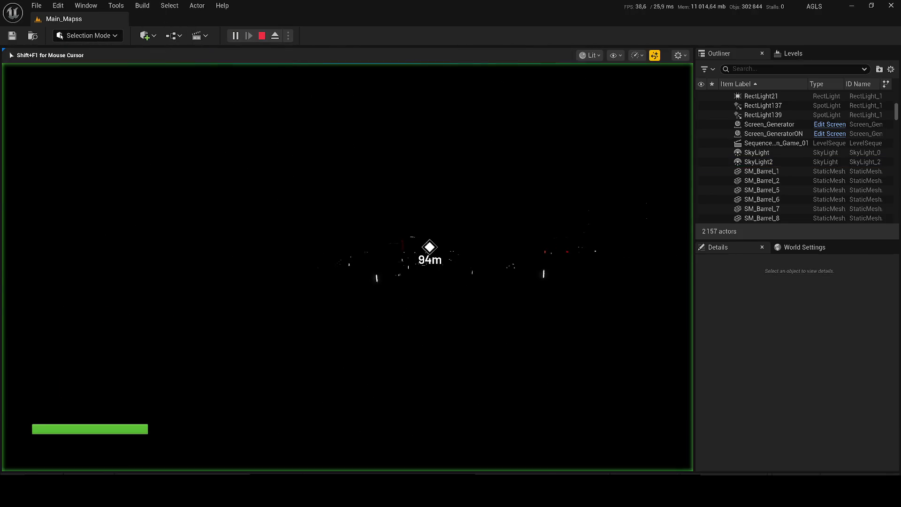
{"action": "key", "text": "F2"}
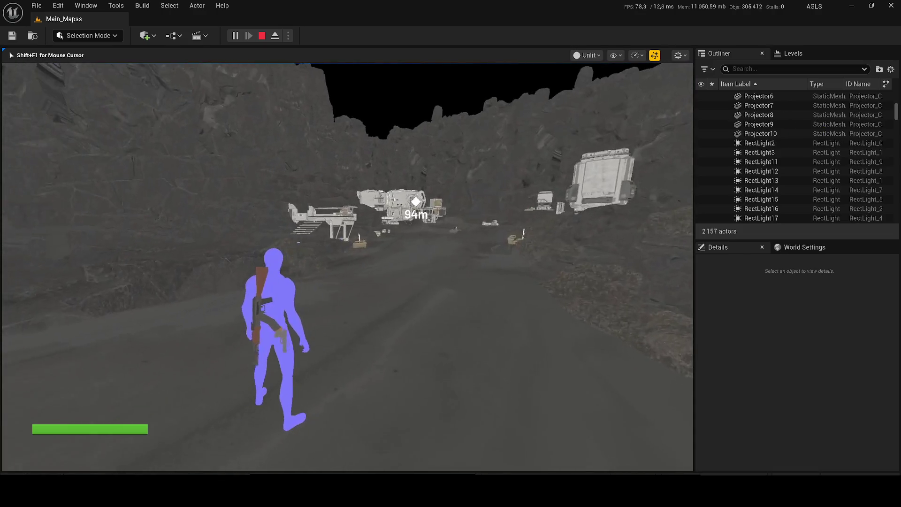
{"action": "key", "text": "F3"}
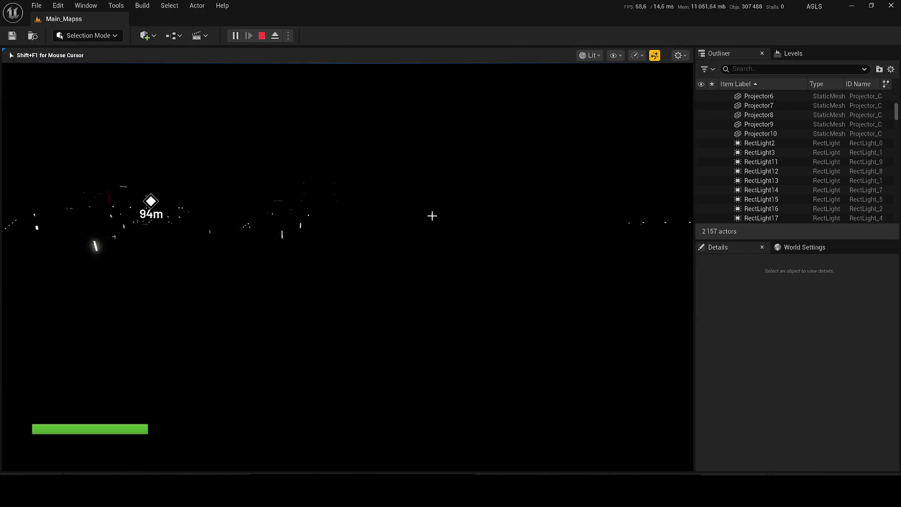
{"action": "key", "text": "Escape"}
{"action": "left_click", "coordinate": [757, 162], "text": "ctrl"}
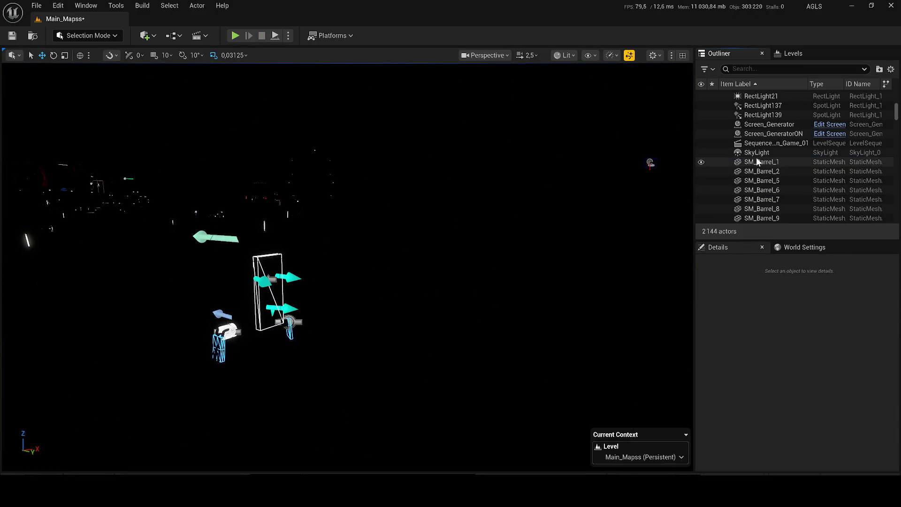
Step: Save the Main_Mapss level so no unsaved changes remain
{"action": "key", "text": "ctrl+s"}
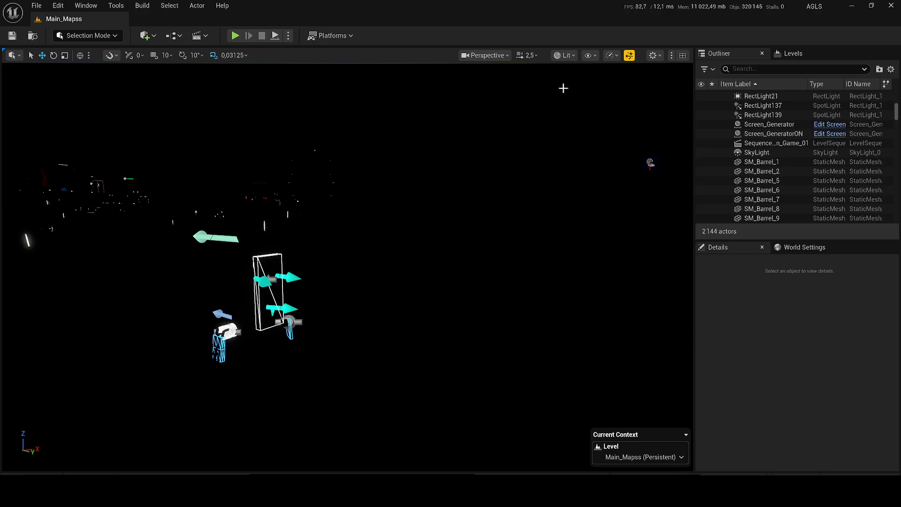
{"action": "left_click", "coordinate": [148, 36]}
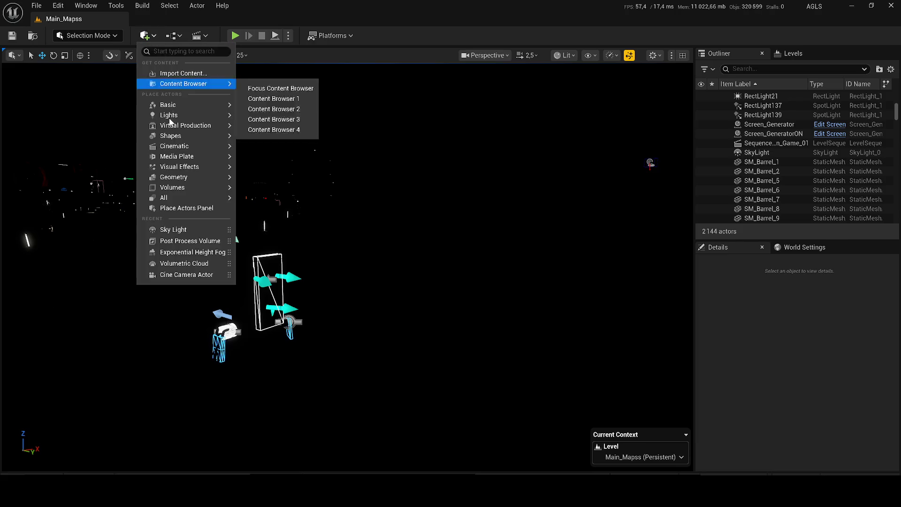
Step: Search Place Actors and drop a Sky Atmosphere into the canyon
{"action": "left_click", "coordinate": [178, 209]}
{"action": "left_click", "coordinate": [75, 69]}
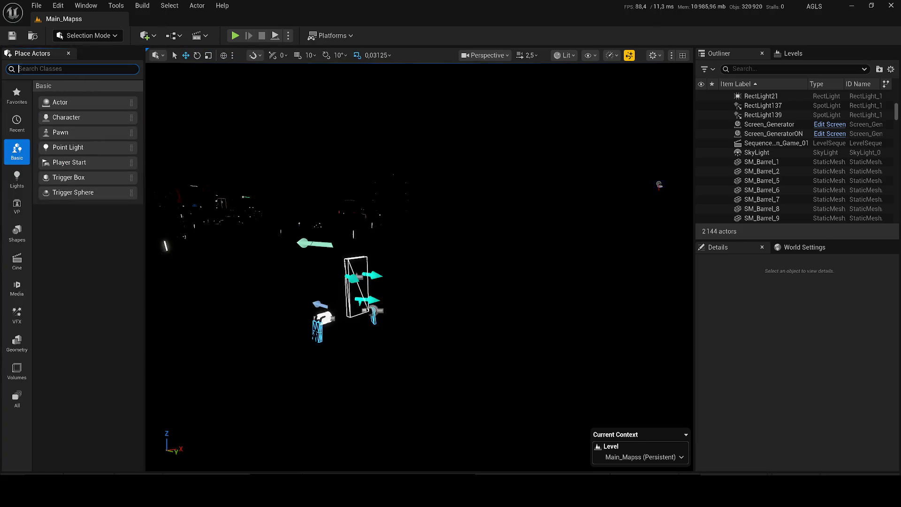
{"action": "type", "text": "zt"}
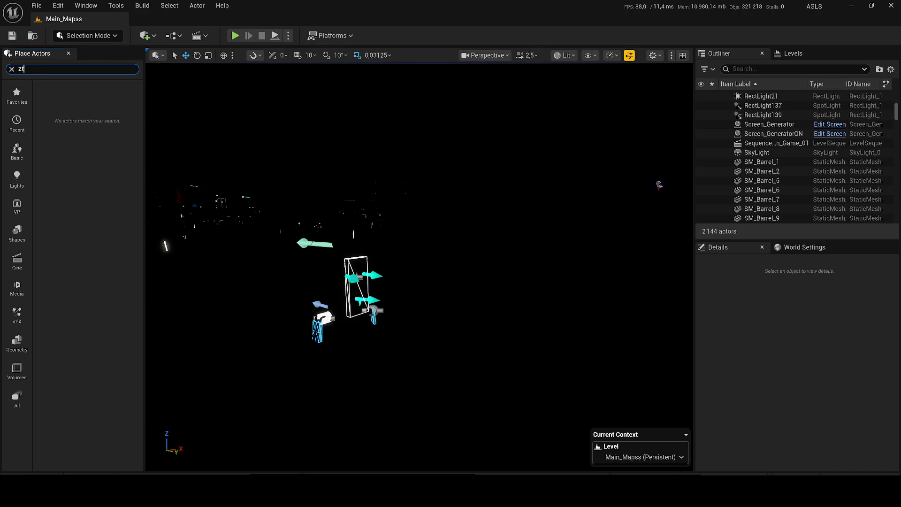
{"action": "key", "text": "BackSpace"}
{"action": "key", "text": "BackSpace"}
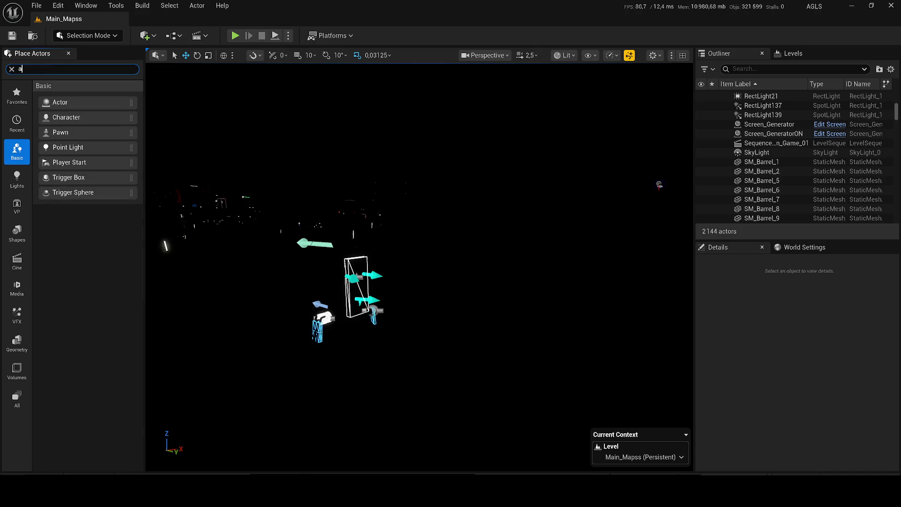
{"action": "type", "text": "atmö"}
{"action": "key", "text": "BackSpace"}
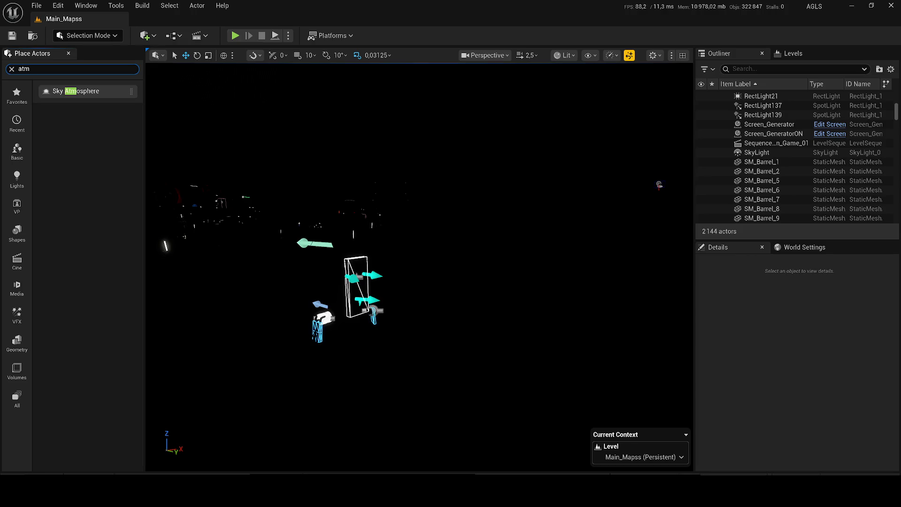
{"action": "left_click_drag", "start_coordinate": [80, 90], "coordinate": [272, 132]}
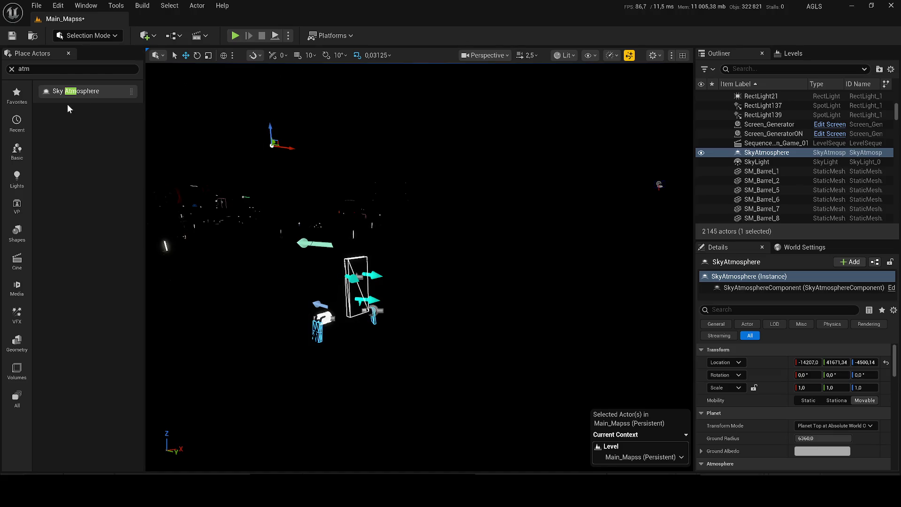
Step: Place a Directional Light into the canyon scene
{"action": "left_click", "coordinate": [6, 70]}
{"action": "type", "text": "dire"}
{"action": "left_click_drag", "start_coordinate": [51, 90], "coordinate": [252, 138]}
{"action": "left_click", "coordinate": [68, 53]}
{"action": "left_click_drag", "start_coordinate": [347, 268], "coordinate": [322, 233]}
Step: Dim the Directional Light's colour to grey 0.167
{"action": "left_click", "coordinate": [827, 426]}
{"action": "left_click", "coordinate": [831, 439]}
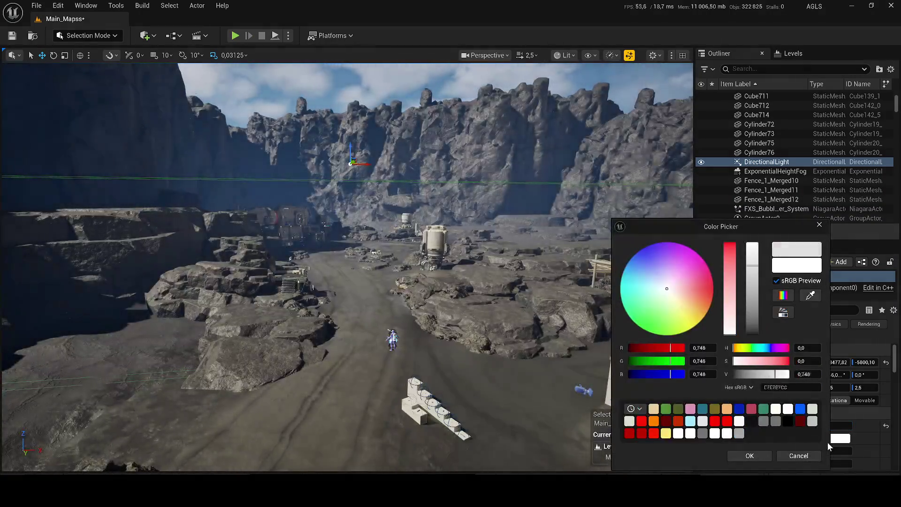
{"action": "left_click", "coordinate": [764, 421]}
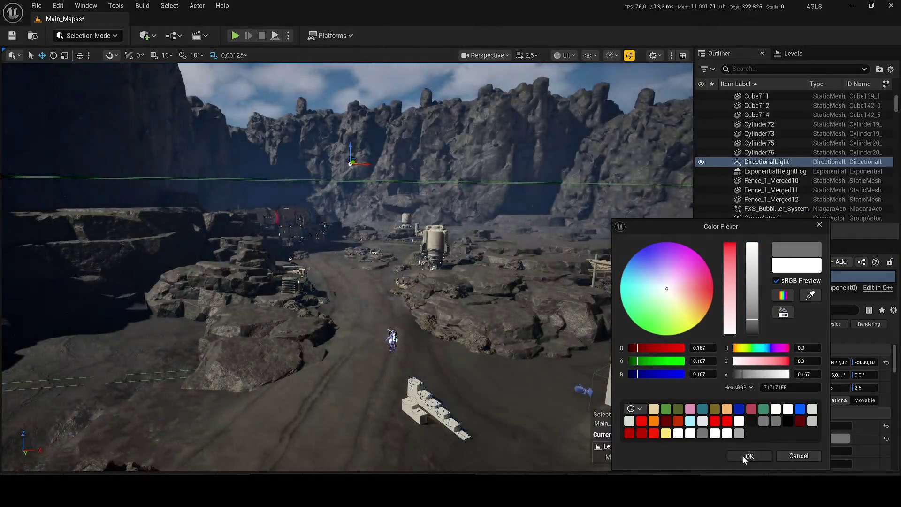
{"action": "left_click", "coordinate": [749, 455]}
{"action": "left_click", "coordinate": [145, 36]}
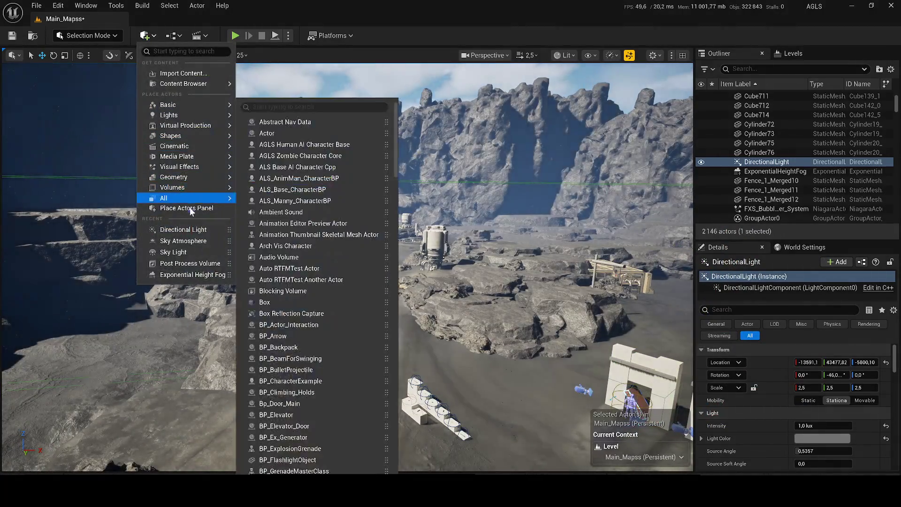
{"action": "left_click", "coordinate": [188, 207]}
Step: Add an Exponential Height Fog and raise its Fog Density and Height Falloff
{"action": "type", "text": "fog"}
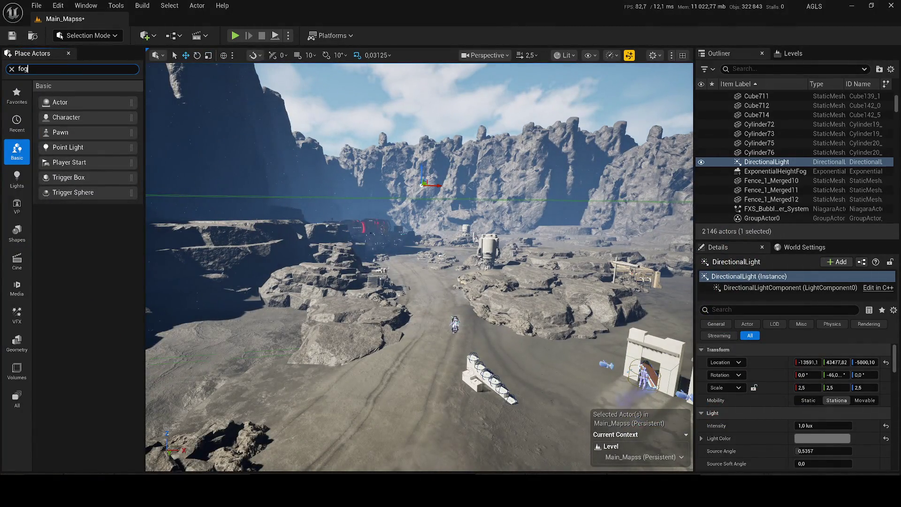
{"action": "mouse_move", "coordinate": [76, 94]}
{"action": "left_mouse_down"}
{"action": "mouse_move", "coordinate": [382, 125]}
{"action": "mouse_move", "coordinate": [371, 178]}
{"action": "left_mouse_up"}
{"action": "mouse_move", "coordinate": [823, 426]}
{"action": "left_mouse_down"}
{"action": "mouse_move", "coordinate": [839, 425]}
{"action": "mouse_move", "coordinate": [835, 438]}
{"action": "mouse_move", "coordinate": [844, 438]}
{"action": "left_mouse_up"}
{"action": "mouse_move", "coordinate": [255, 156]}
{"action": "left_mouse_down"}
{"action": "mouse_move", "coordinate": [257, 207]}
{"action": "mouse_move", "coordinate": [257, 169]}
{"action": "left_mouse_up"}
{"action": "scroll", "coordinate": [258, 206], "scroll_direction": "down", "scroll_amount": 2}
{"action": "left_click_drag", "start_coordinate": [543, 303], "coordinate": [496, 239]}
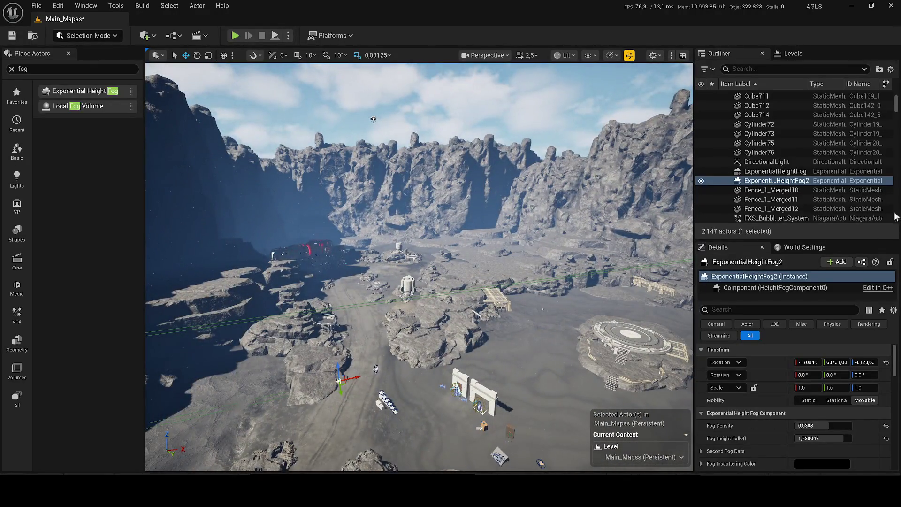
Step: Delete the original ExponentialHeightFog and nudge ExponentialHeightFog2's density to about 0.05
{"action": "left_click", "coordinate": [778, 172]}
{"action": "key", "text": "Delete"}
{"action": "left_click", "coordinate": [778, 171]}
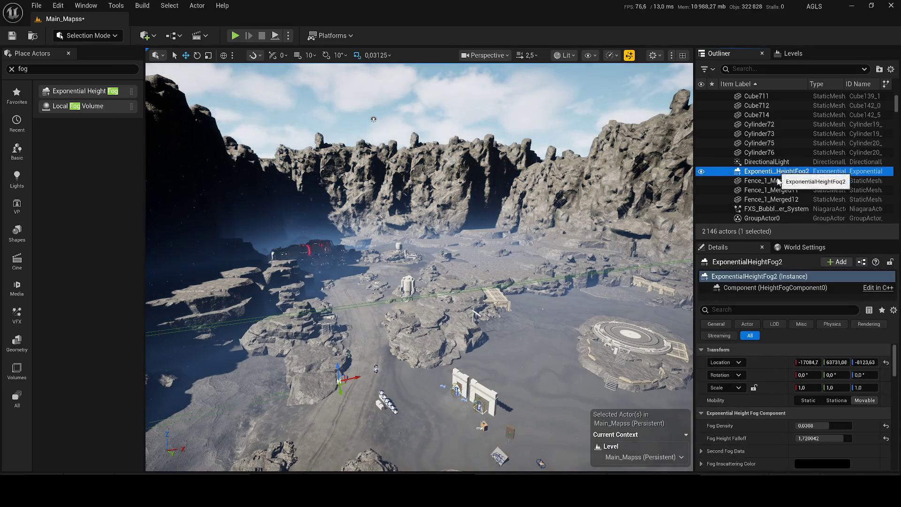
{"action": "key", "text": "f"}
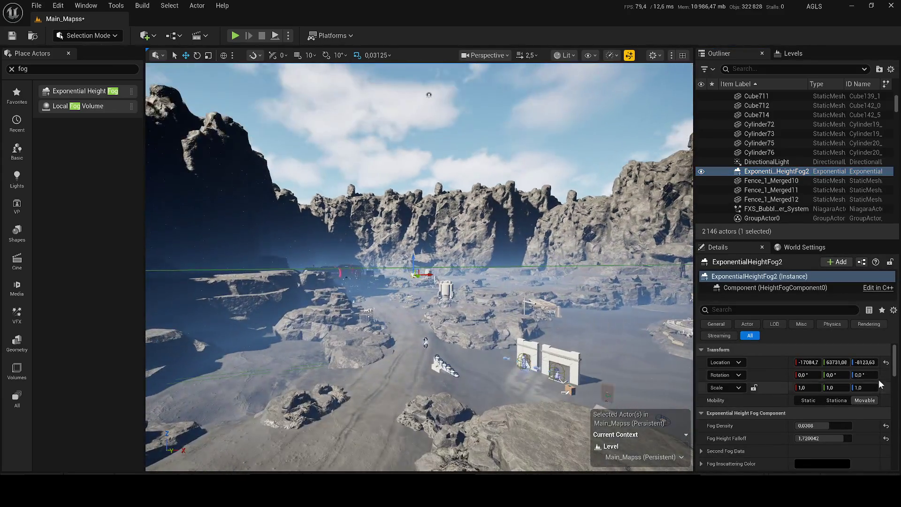
{"action": "left_click_drag", "start_coordinate": [816, 425], "coordinate": [822, 425]}
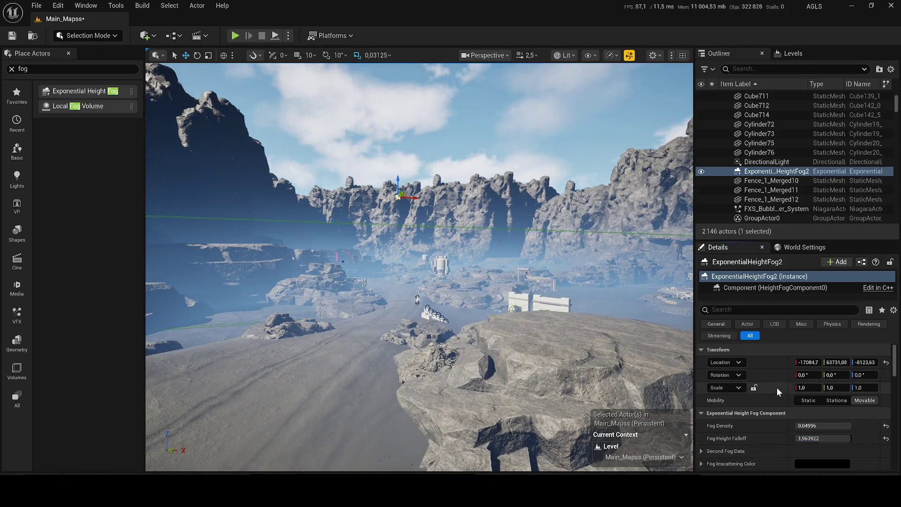
Step: Change the new fog's inscattering colour in the Color Picker
{"action": "scroll", "coordinate": [776, 388], "scroll_direction": "down", "scroll_amount": 3}
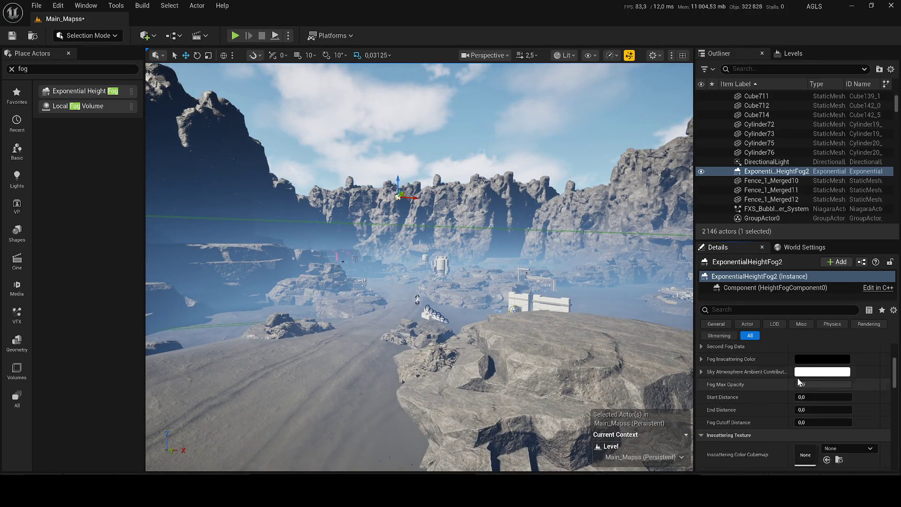
{"action": "left_click", "coordinate": [806, 373]}
{"action": "mouse_move", "coordinate": [732, 300]}
{"action": "left_mouse_down"}
{"action": "mouse_move", "coordinate": [732, 341]}
{"action": "mouse_move", "coordinate": [732, 202]}
{"action": "left_mouse_up"}
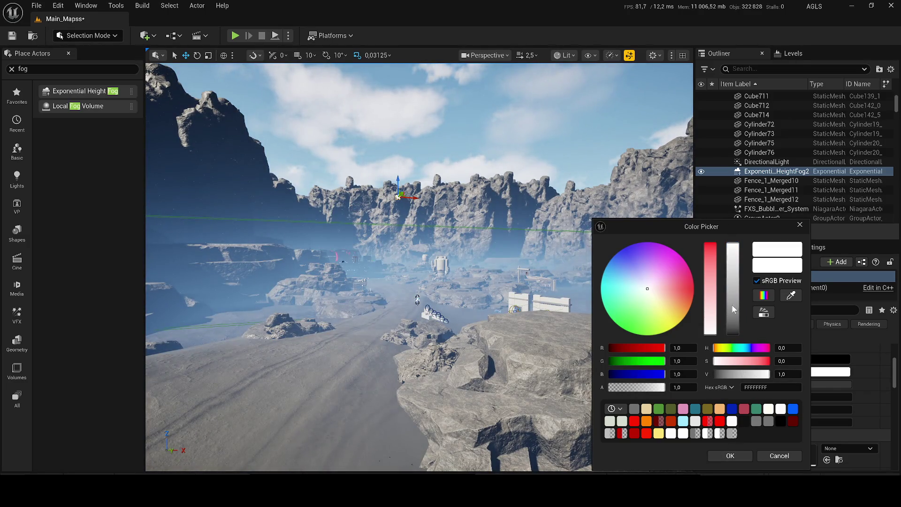
{"action": "left_click", "coordinate": [730, 455]}
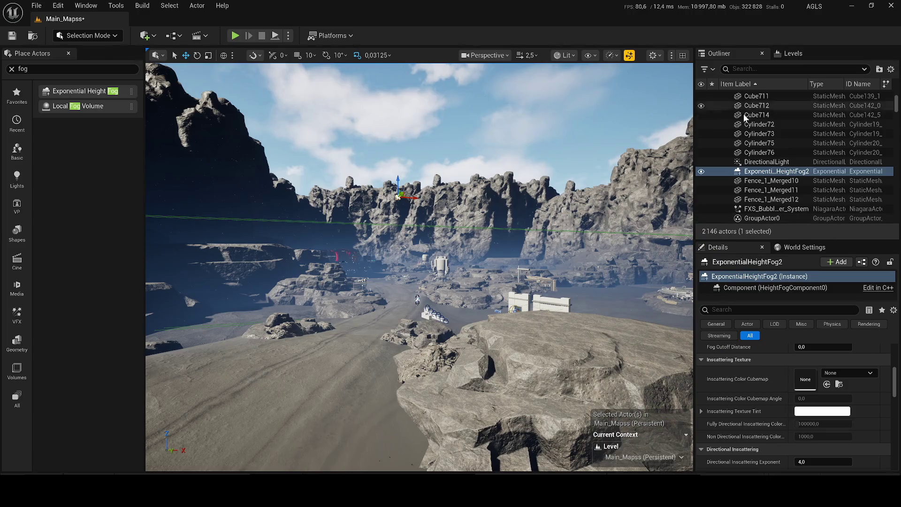
{"action": "left_click", "coordinate": [763, 162]}
{"action": "scroll", "coordinate": [867, 370], "scroll_direction": "up", "scroll_amount": 2}
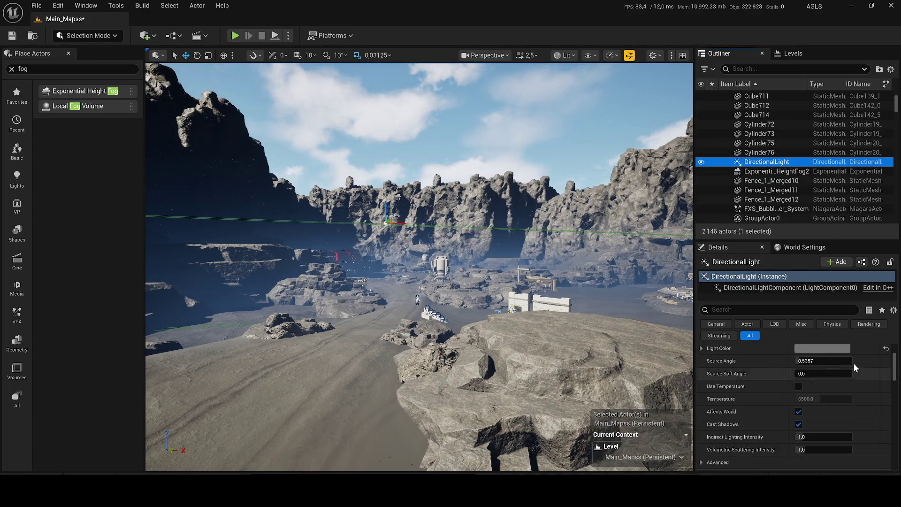
Step: Darken the DirectionalLight's colour to grey 0.065 and lower its intensity to about 0.6 lux
{"action": "scroll", "coordinate": [867, 370], "scroll_direction": "up", "scroll_amount": 3}
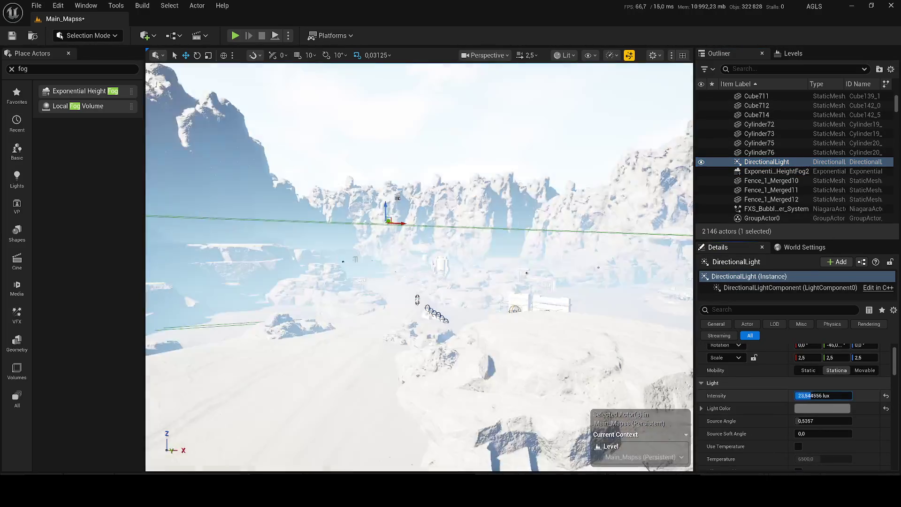
{"action": "left_click_drag", "start_coordinate": [816, 397], "coordinate": [813, 411]}
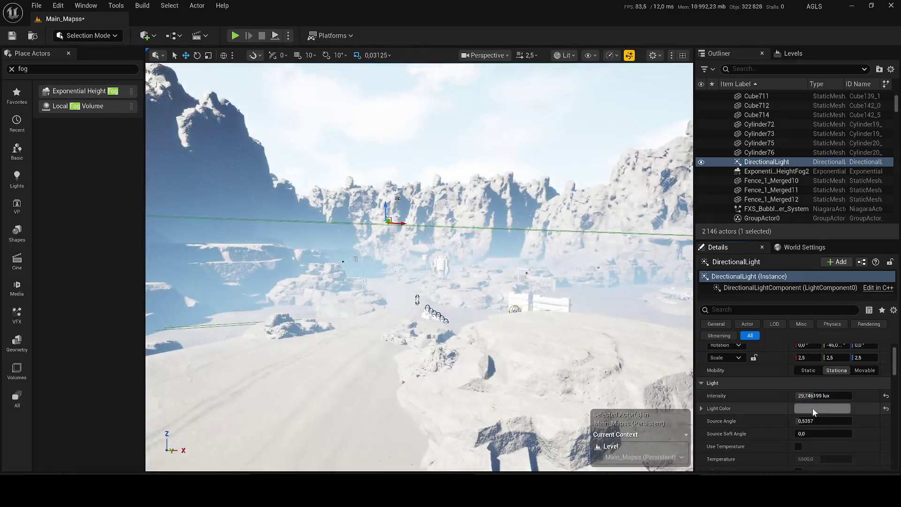
{"action": "left_click", "coordinate": [814, 408]}
{"action": "left_click_drag", "start_coordinate": [739, 281], "coordinate": [739, 337]}
{"action": "left_click", "coordinate": [725, 454]}
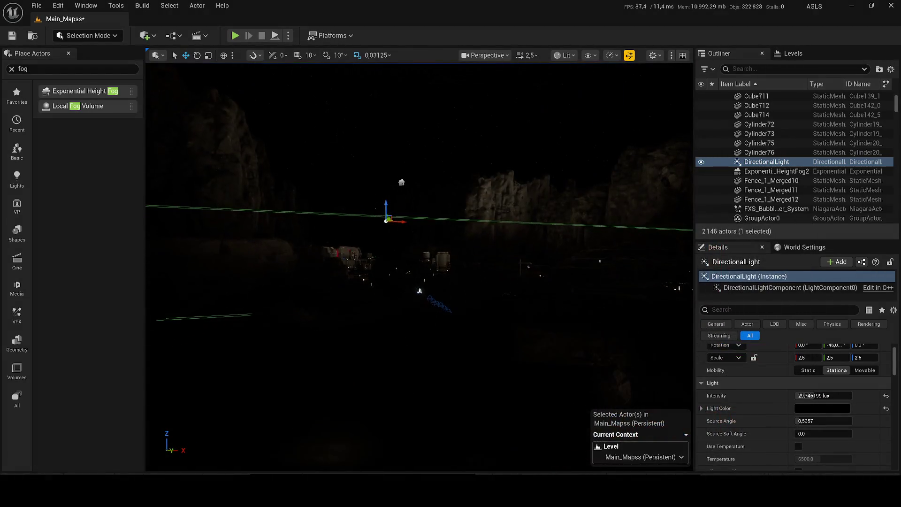
{"action": "left_click_drag", "start_coordinate": [821, 396], "coordinate": [800, 410]}
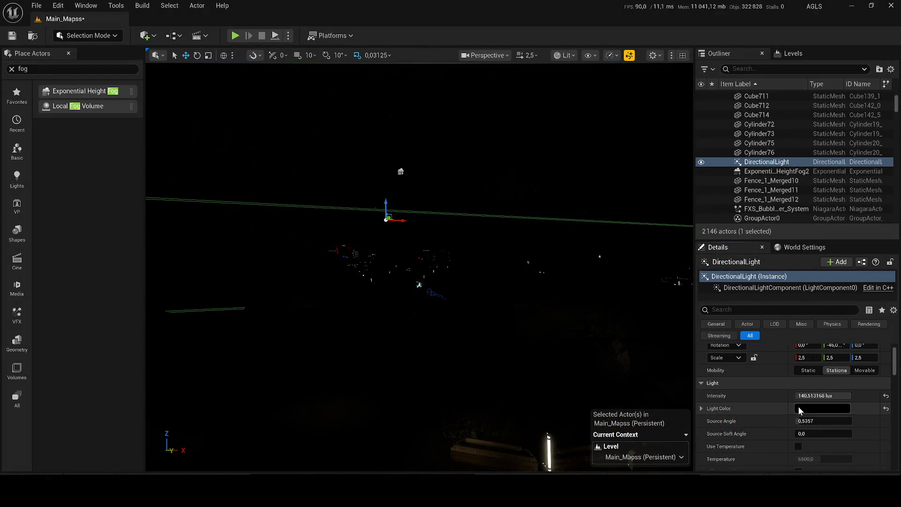
{"action": "left_click", "coordinate": [800, 408]}
{"action": "left_click_drag", "start_coordinate": [722, 305], "coordinate": [726, 332]}
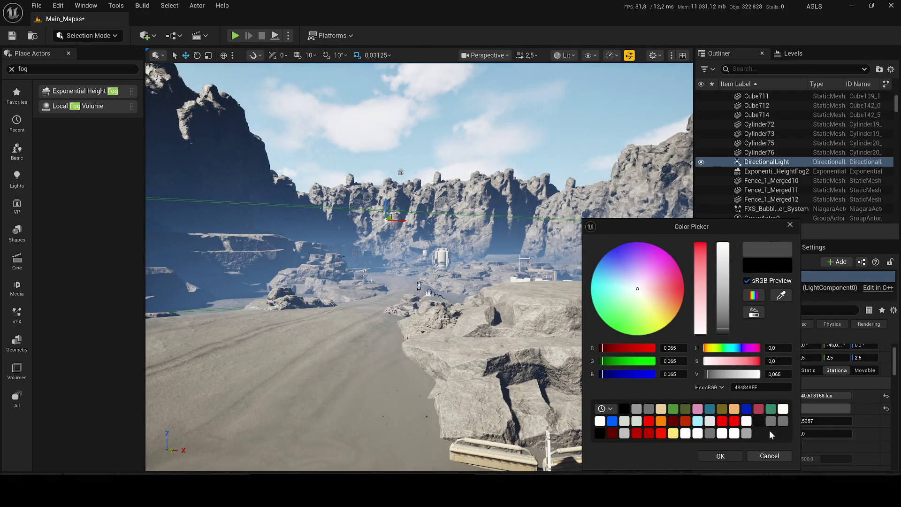
{"action": "left_click", "coordinate": [721, 455]}
{"action": "left_click_drag", "start_coordinate": [821, 396], "coordinate": [802, 395]}
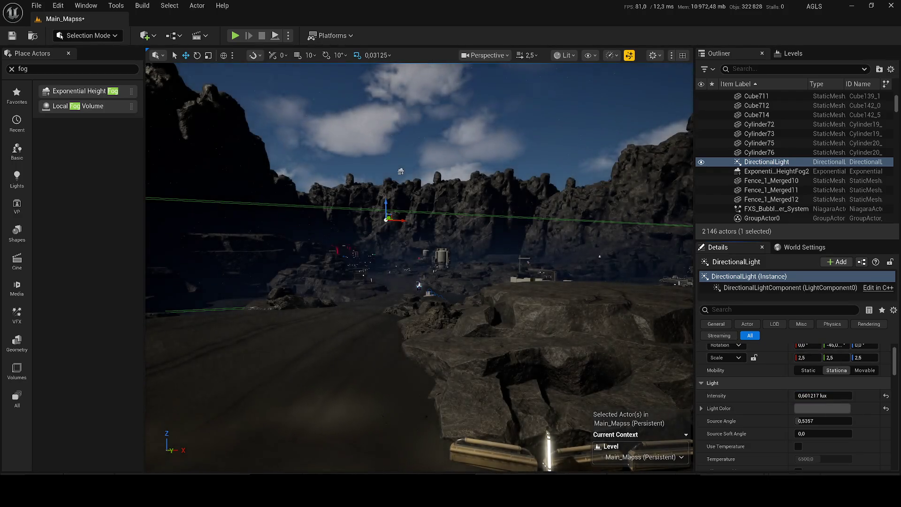
Step: Quit Unreal Engine without saving Main_Mapss
{"action": "scroll", "coordinate": [503, 304], "scroll_direction": "up", "scroll_amount": 3}
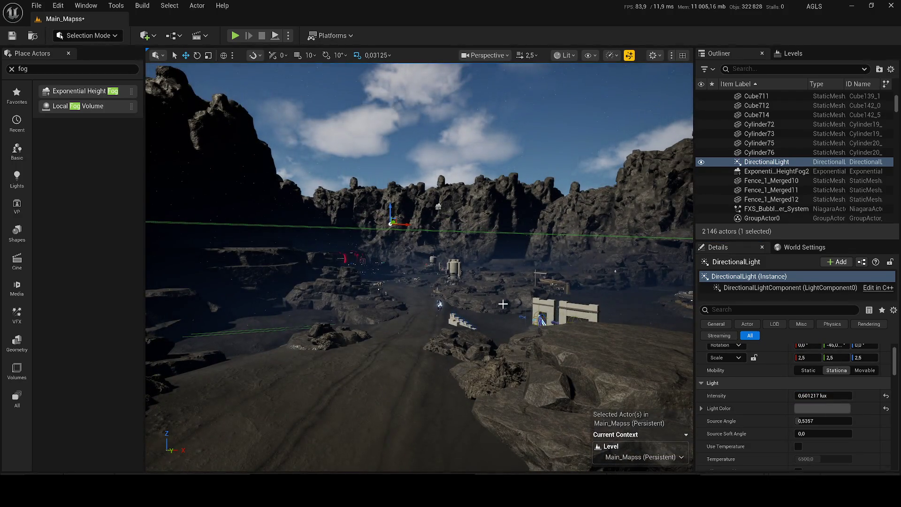
{"action": "left_click", "coordinate": [891, 6]}
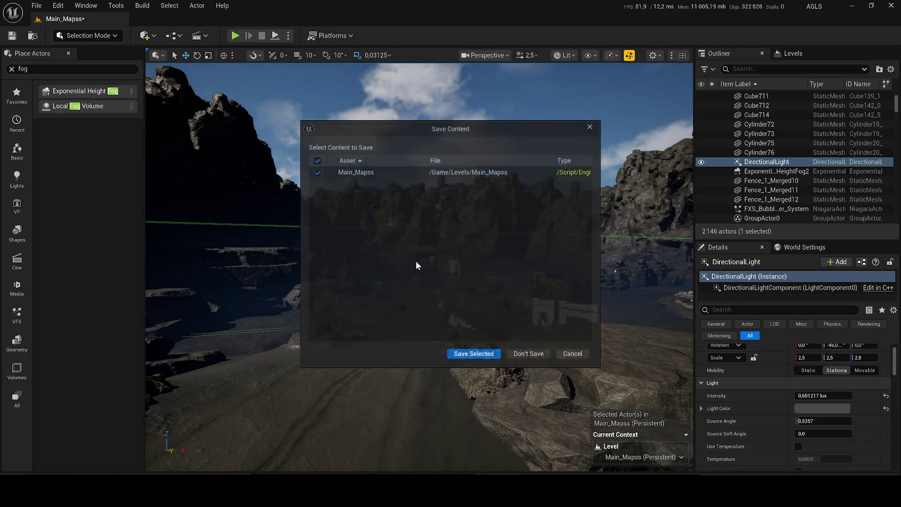
{"action": "left_click", "coordinate": [536, 354]}
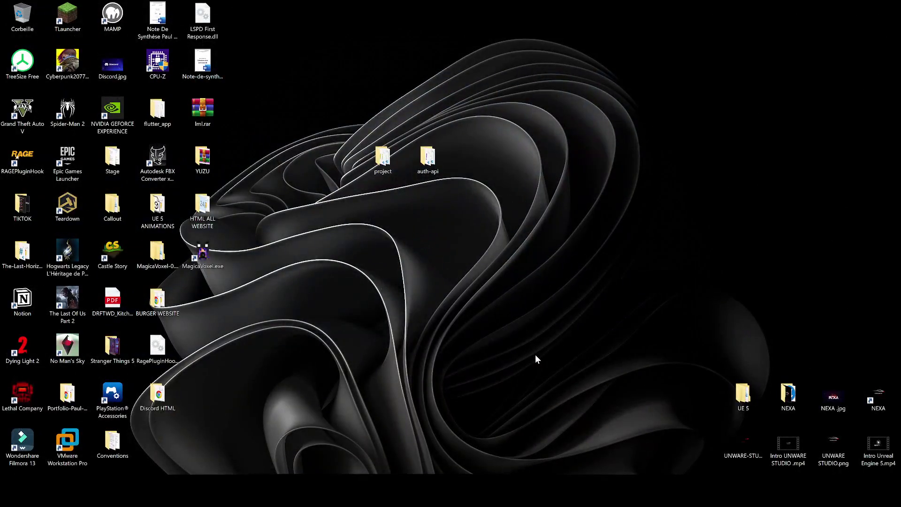
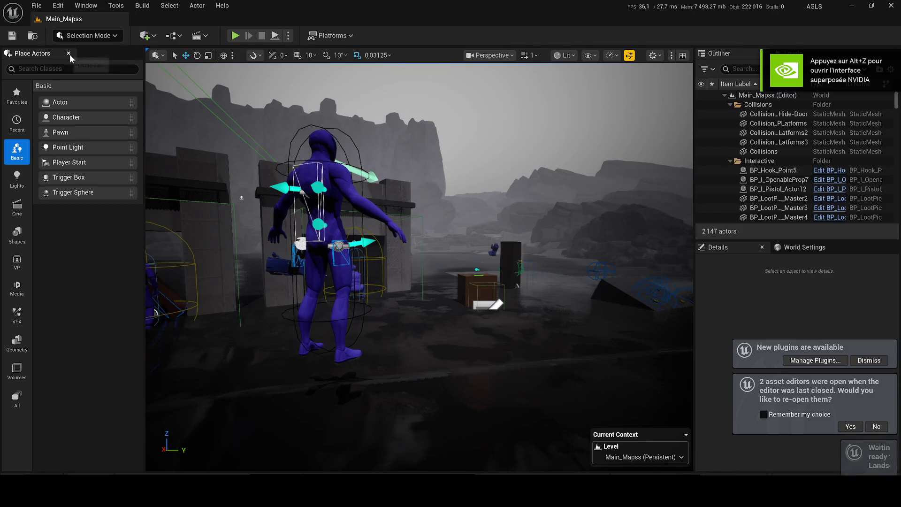
Step: Close the Place Actors panel and minimise the Unreal Editor to the Windows desktop
{"action": "left_click", "coordinate": [69, 54]}
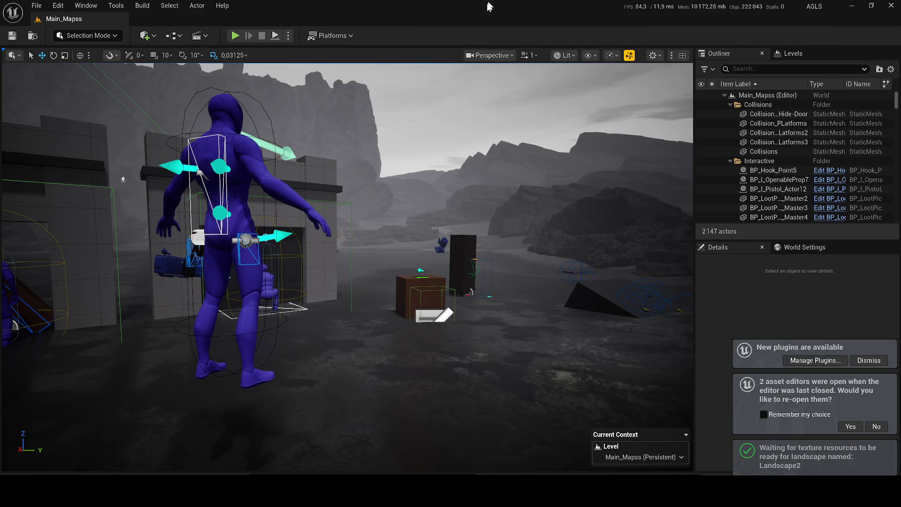
{"action": "key", "text": "super+d"}
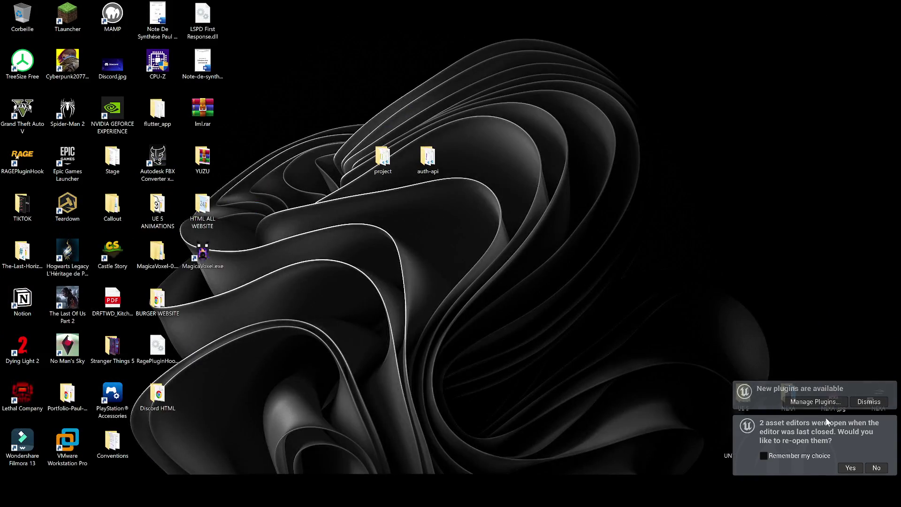
Step: Dismiss the leftover notifications and relaunch the NEXA project so Main_Mapss reopens
{"action": "left_click", "coordinate": [876, 468]}
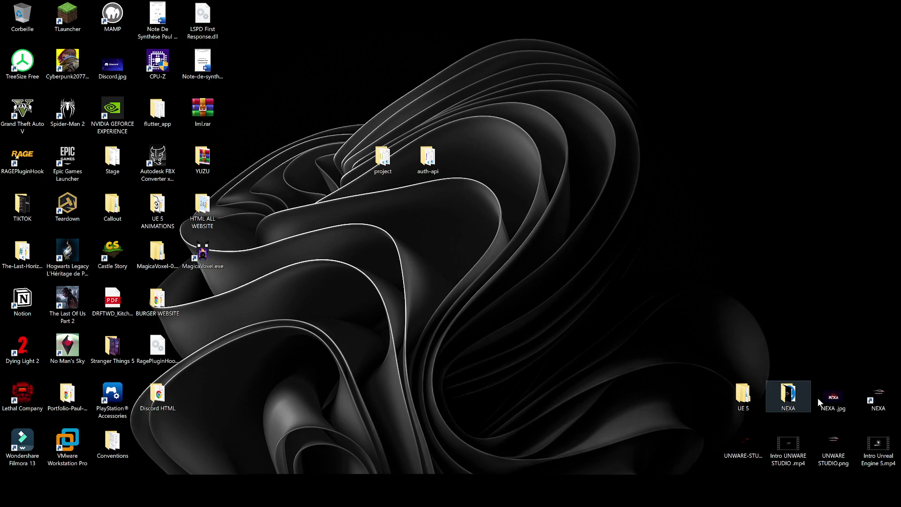
{"action": "double_click", "coordinate": [875, 395]}
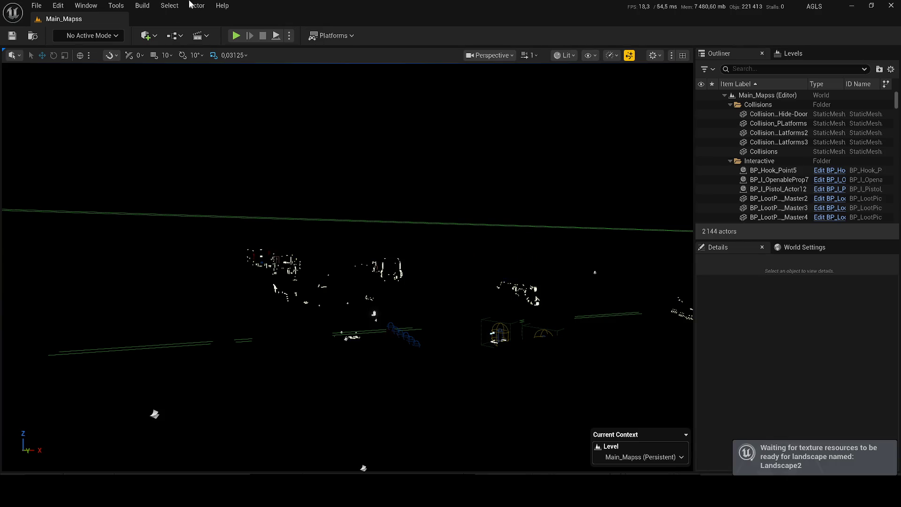
Step: Collapse the Collisions, Interactive and TriggersBox folders, add a 'Lighting' folder, and put the DirectionalLight in it
{"action": "left_click", "coordinate": [730, 104]}
{"action": "left_click", "coordinate": [730, 114]}
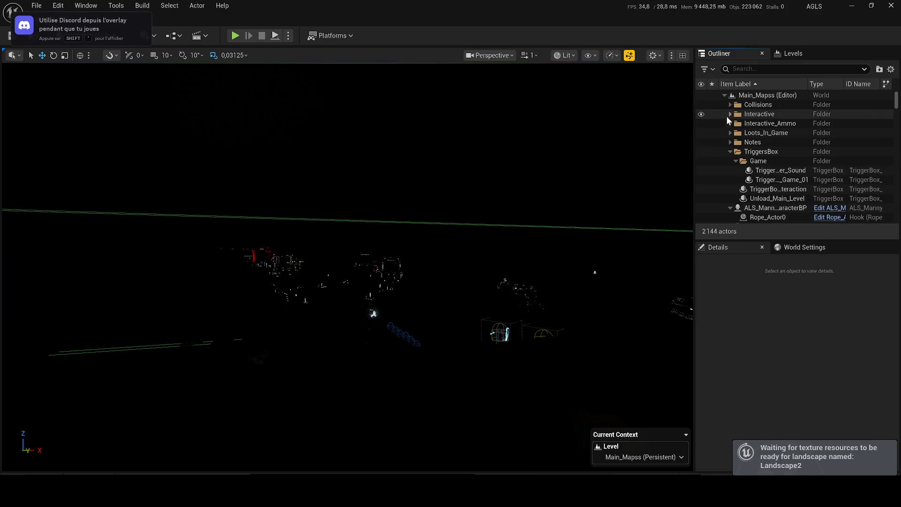
{"action": "left_click", "coordinate": [730, 152]}
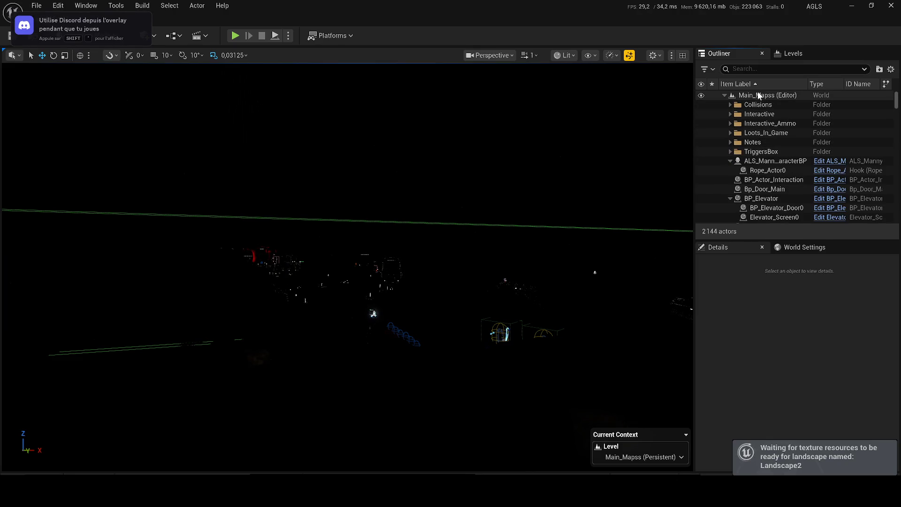
{"action": "left_click", "coordinate": [879, 69]}
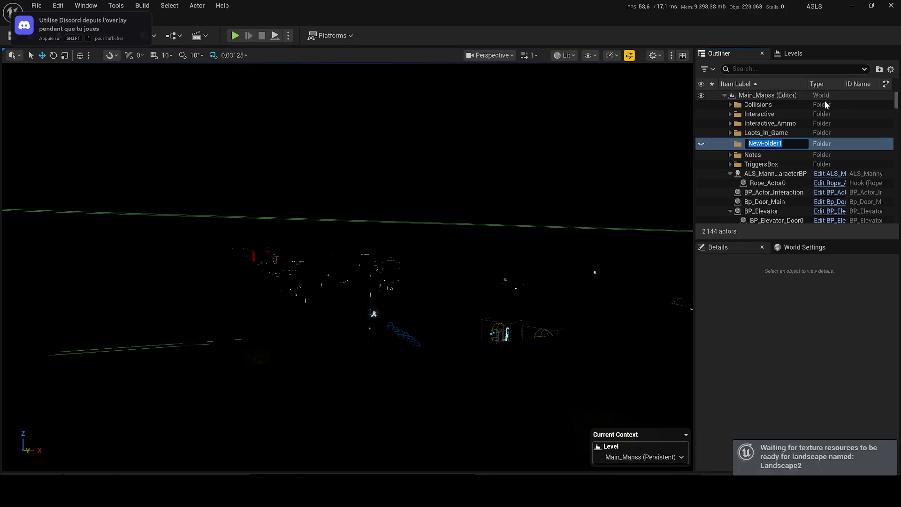
{"action": "type", "text": "Ligh"}
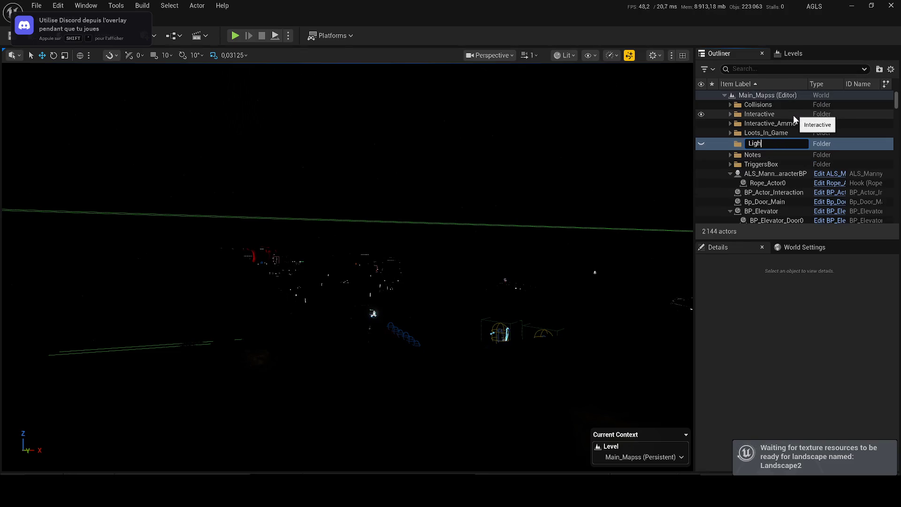
{"action": "type", "text": "ti"}
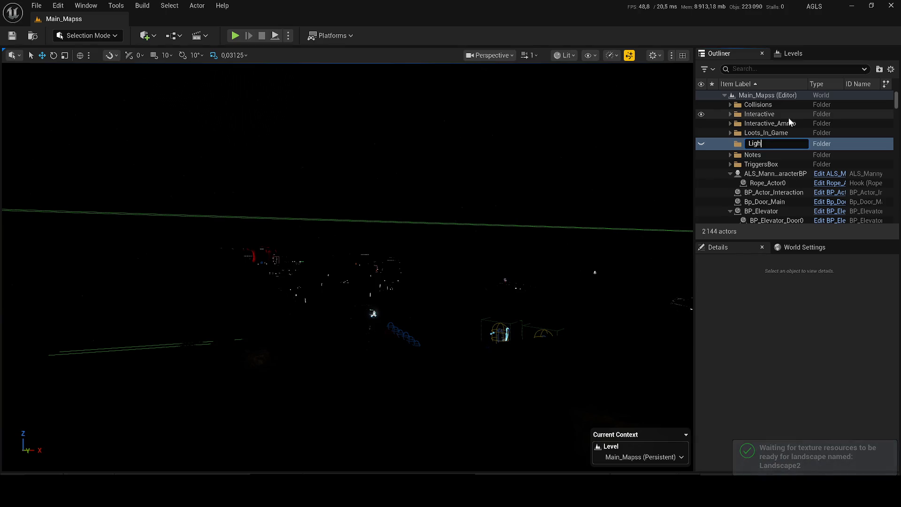
{"action": "type", "text": "ng"}
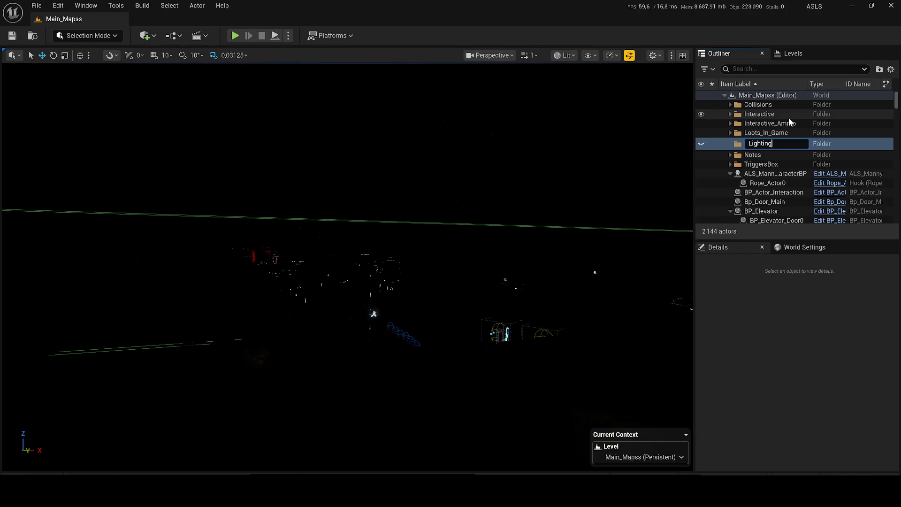
{"action": "key", "text": "Return"}
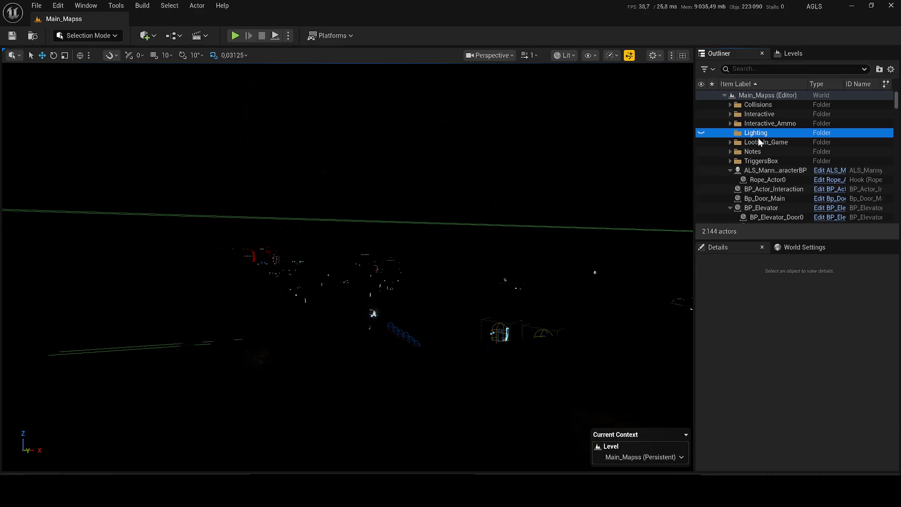
{"action": "key", "text": "ctrl+z"}
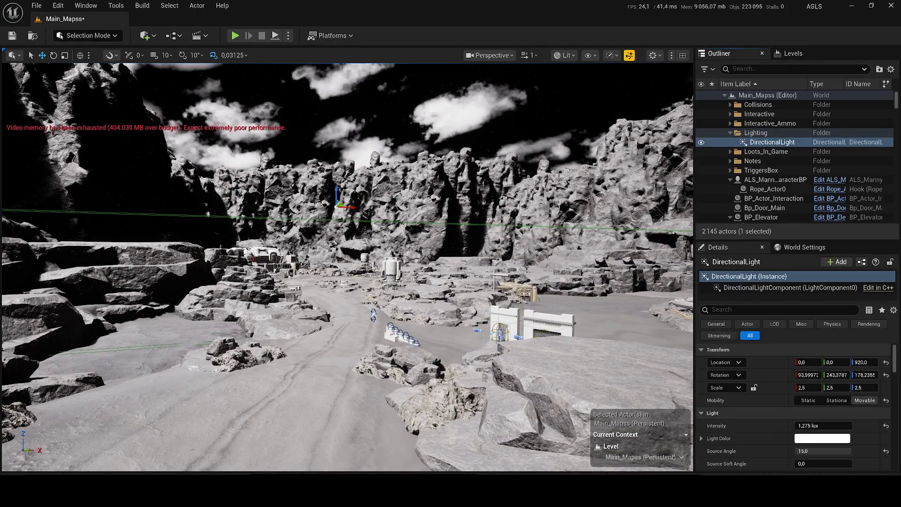
Step: Move the fog, SkyAtmosphere, SkyboxSphere and SkyLight actors into the Lighting folder
{"action": "left_click", "coordinate": [751, 133]}
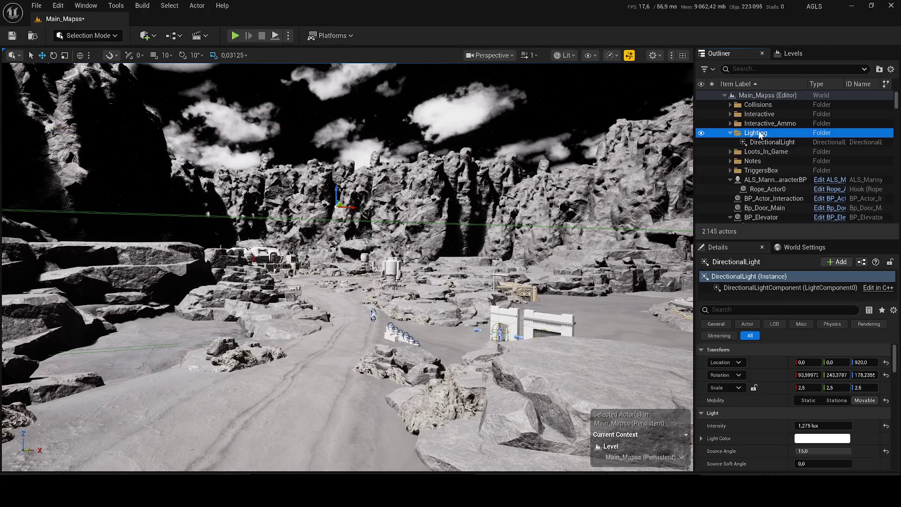
{"action": "key", "text": "ctrl+z"}
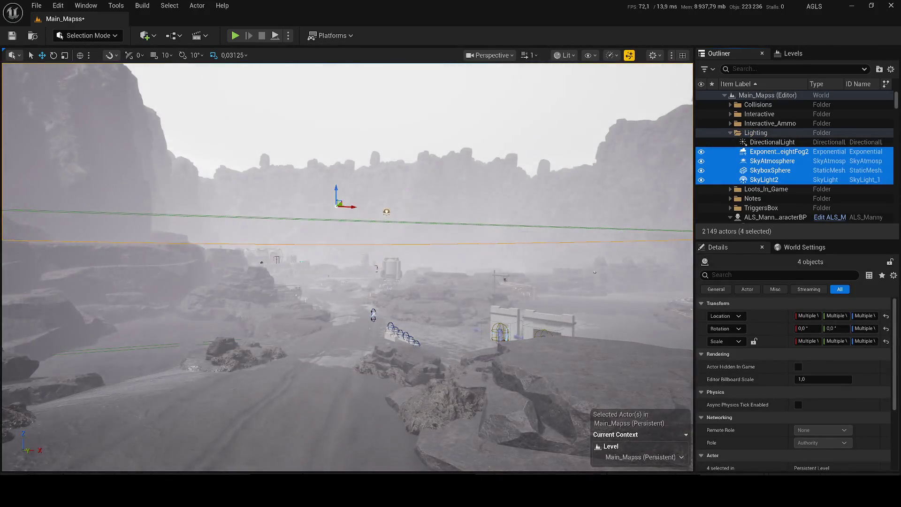
{"action": "key", "text": "Escape"}
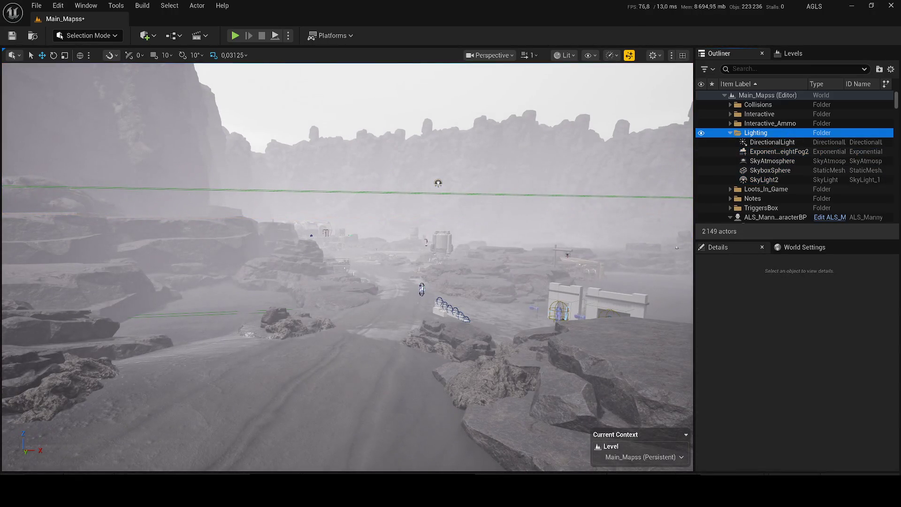
{"action": "key", "text": "w"}
{"action": "scroll", "coordinate": [347, 267], "scroll_direction": "up", "scroll_amount": 1}
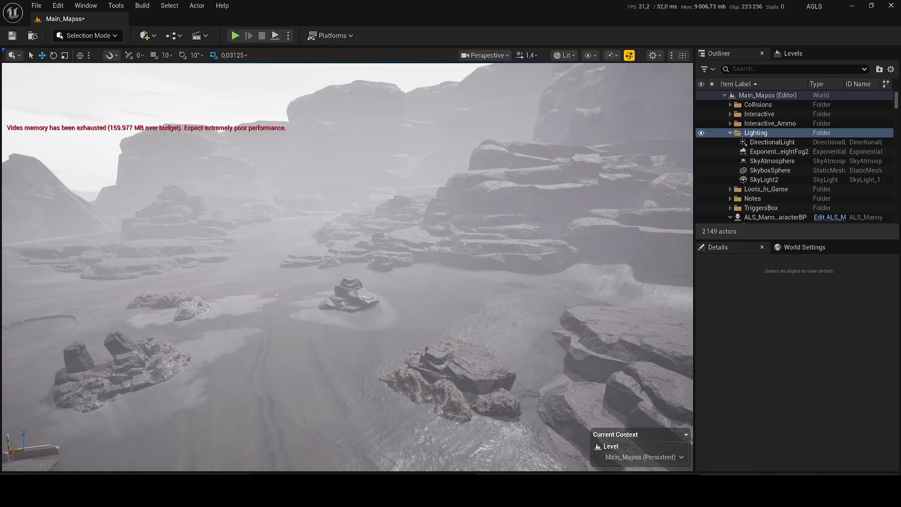
Step: Lower the DirectionalLight intensity to 0,5 lux
{"action": "left_click", "coordinate": [759, 143]}
{"action": "mouse_move", "coordinate": [814, 425]}
{"action": "left_mouse_down"}
{"action": "mouse_move", "coordinate": [800, 426]}
{"action": "mouse_move", "coordinate": [840, 426]}
{"action": "mouse_move", "coordinate": [797, 426]}
{"action": "left_mouse_up"}
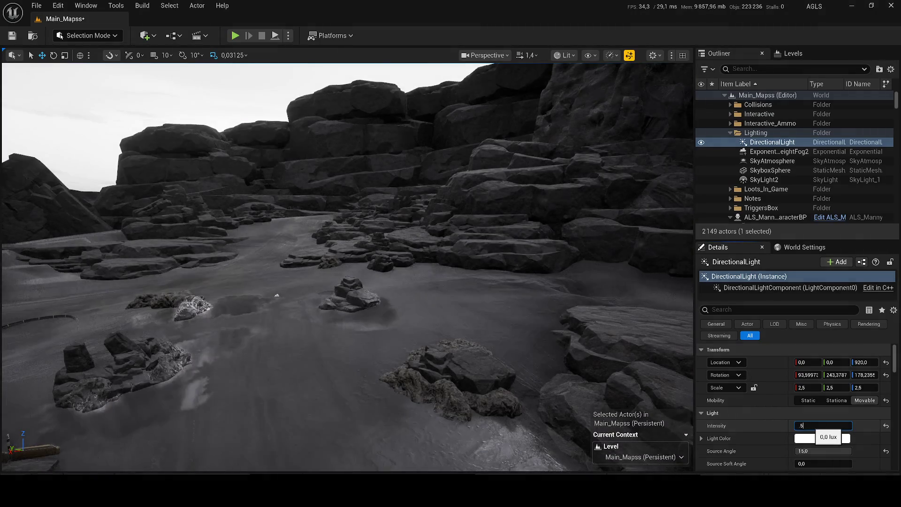
{"action": "left_click_drag", "start_coordinate": [819, 425], "coordinate": [824, 426]}
{"action": "mouse_move", "coordinate": [425, 318]}
{"action": "left_mouse_down"}
{"action": "mouse_move", "coordinate": [399, 274]}
{"action": "mouse_move", "coordinate": [425, 318]}
{"action": "left_mouse_up"}
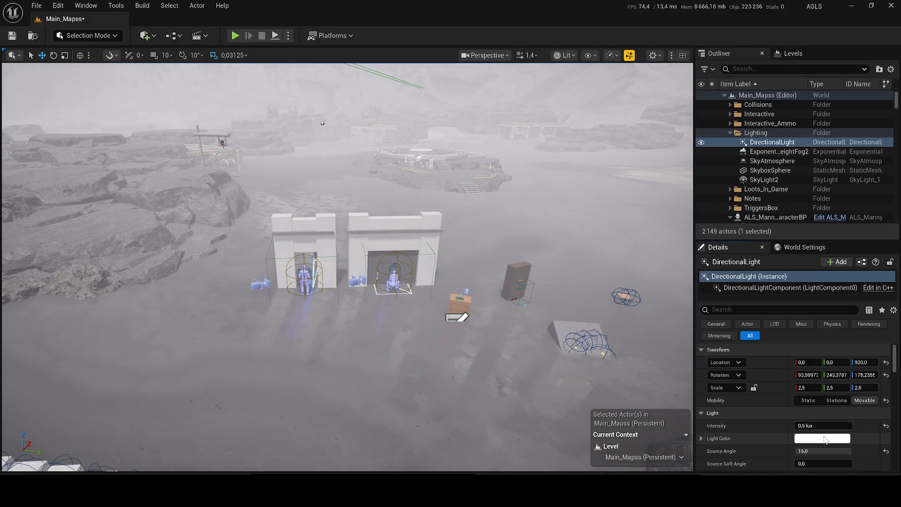
Step: Set the DirectionalLight colour to dark grey 252525
{"action": "left_click", "coordinate": [822, 438]}
{"action": "left_click", "coordinate": [748, 330]}
{"action": "left_click_drag", "start_coordinate": [750, 329], "coordinate": [749, 334]}
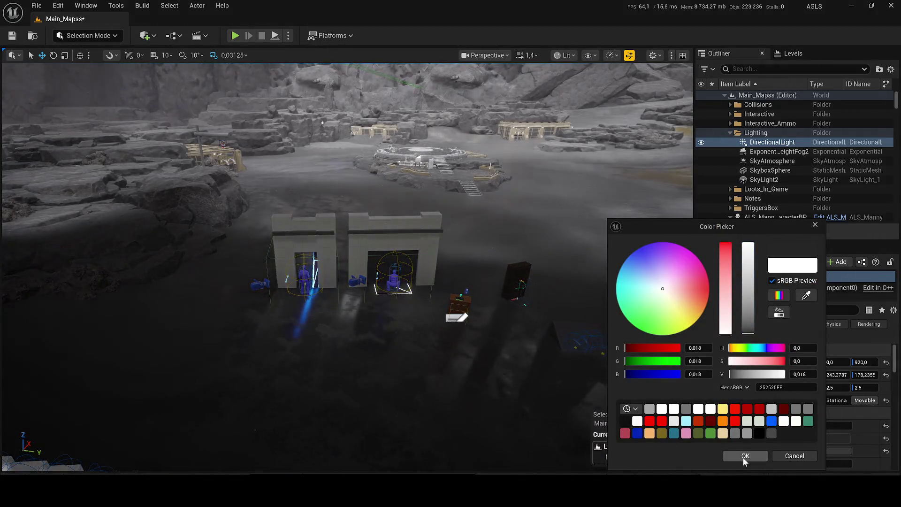
{"action": "left_click", "coordinate": [745, 455]}
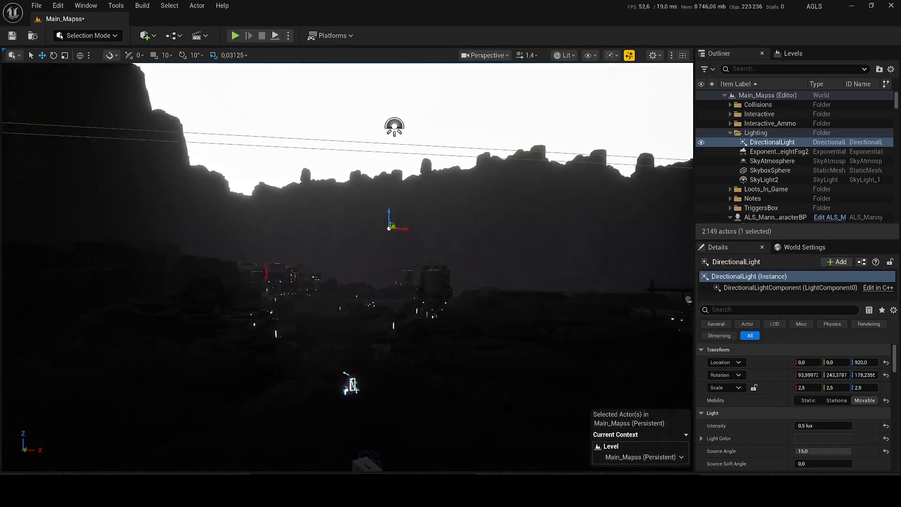
Step: Enter 0,1 as the DirectionalLight intensity
{"action": "left_click", "coordinate": [832, 425]}
{"action": "type", "text": "0,1"}
{"action": "key", "text": "Return"}
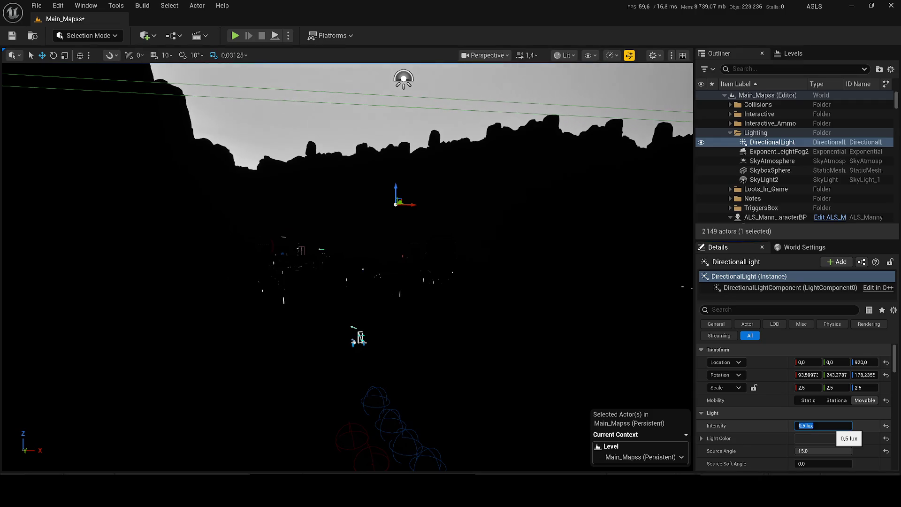
Step: Delete the DirectionalLight, ExponentialHeightFog2 and the ExponentialHeightFog found by searching 'hei'
{"action": "left_click", "coordinate": [788, 154]}
{"action": "left_click", "coordinate": [756, 143]}
{"action": "key", "text": "Delete"}
{"action": "left_click", "coordinate": [755, 145]}
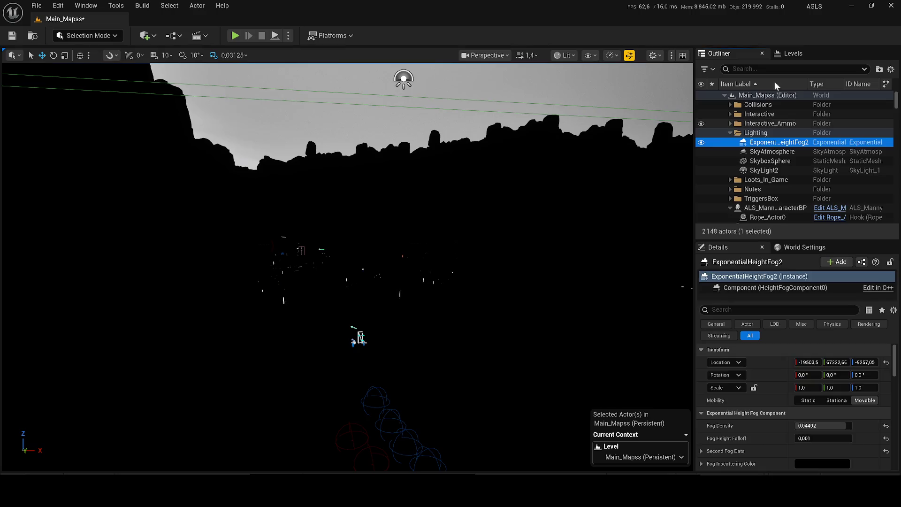
{"action": "key", "text": "Delete"}
{"action": "left_click", "coordinate": [751, 69]}
{"action": "type", "text": "hei"}
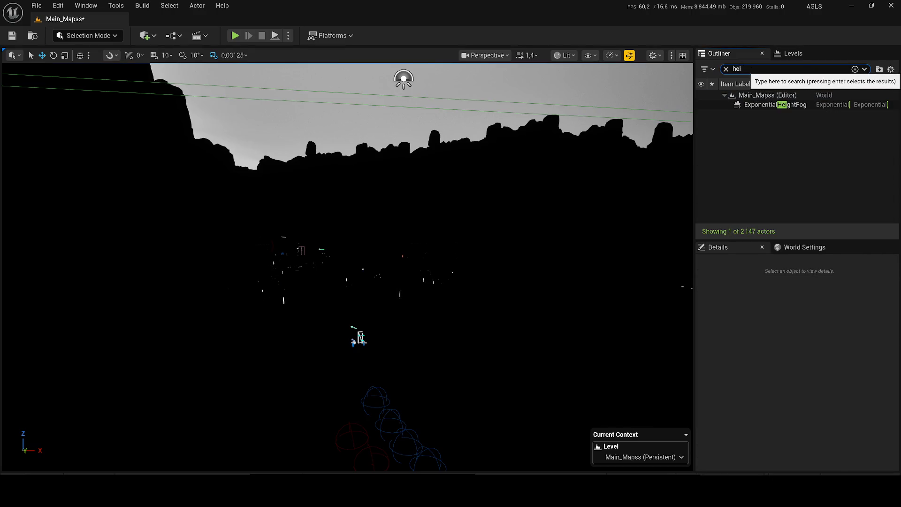
{"action": "left_click", "coordinate": [769, 104]}
{"action": "key", "text": "Delete"}
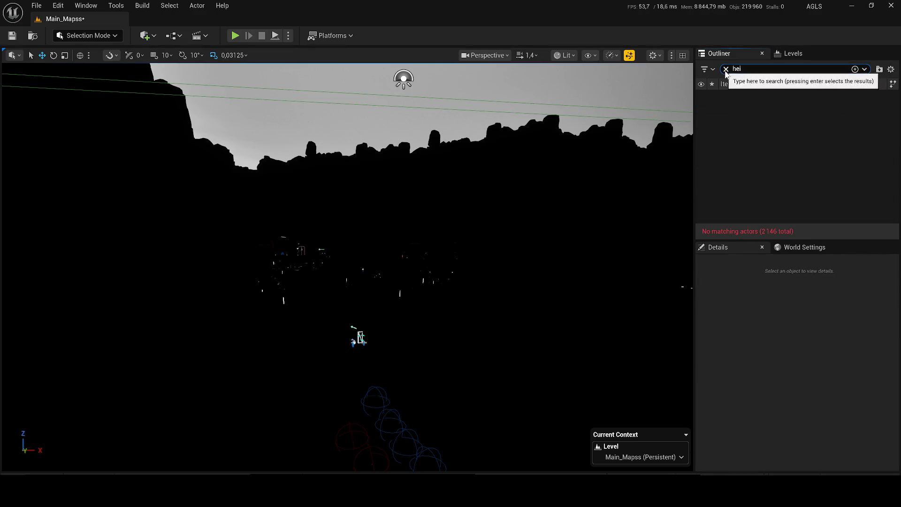
{"action": "left_click", "coordinate": [726, 69]}
Step: Bring a DirectionalLight and height fog back into Lighting and save the level
{"action": "left_click", "coordinate": [753, 133]}
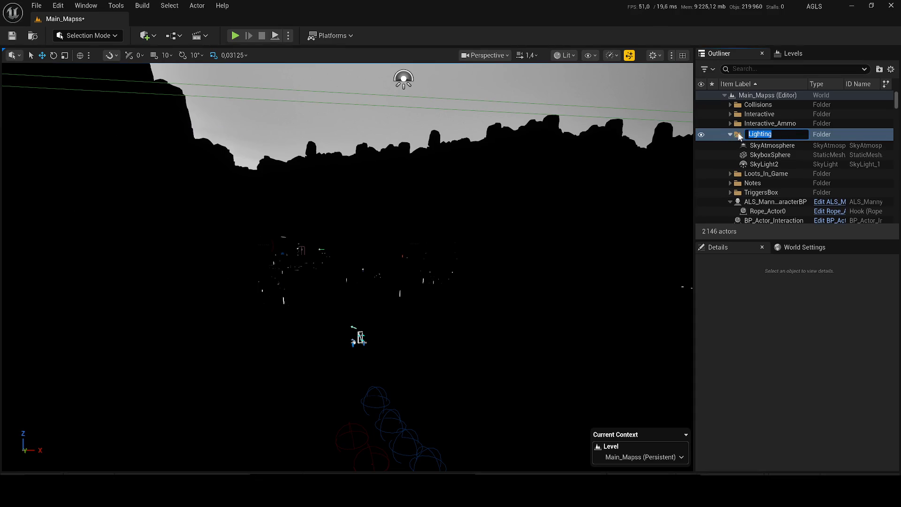
{"action": "key", "text": "ctrl+z"}
{"action": "key", "text": "ctrl+s"}
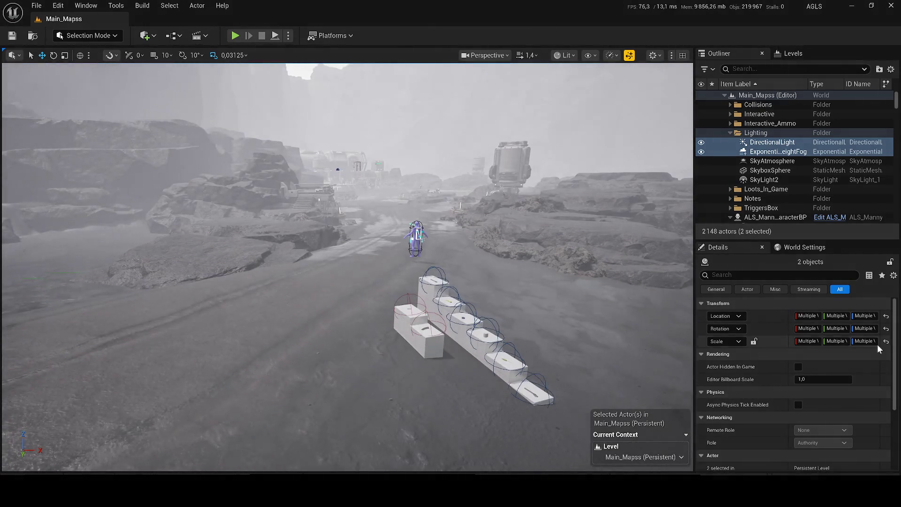
Step: Set the DirectionalLight intensity to 0,5 lux
{"action": "left_click", "coordinate": [763, 145]}
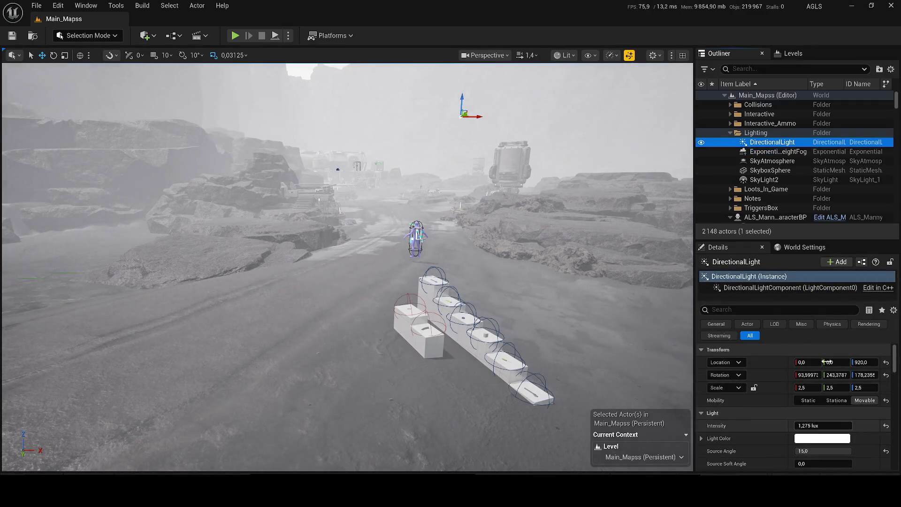
{"action": "left_click", "coordinate": [823, 426]}
{"action": "type", "text": "0,5"}
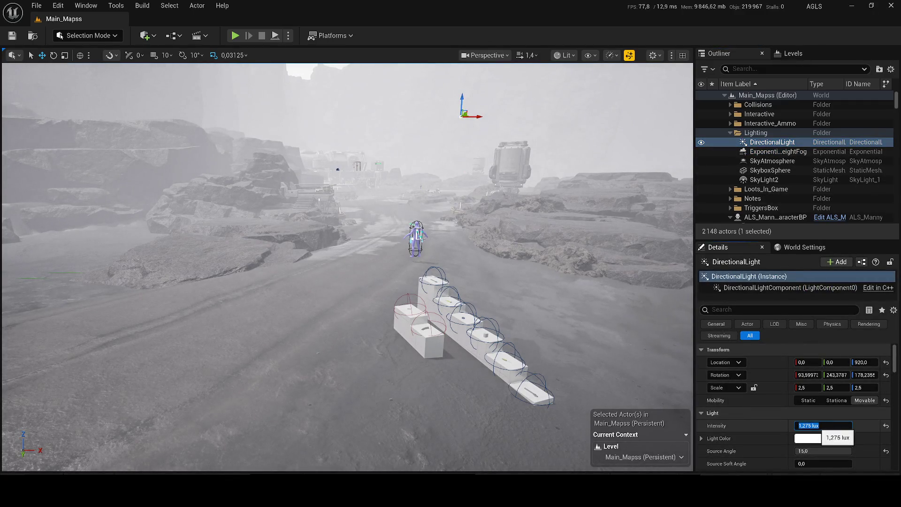
{"action": "key", "text": "Return"}
Step: Frame the height fog in the viewport, then drop the DirectionalLight intensity to 0,1 lux
{"action": "left_click", "coordinate": [779, 151]}
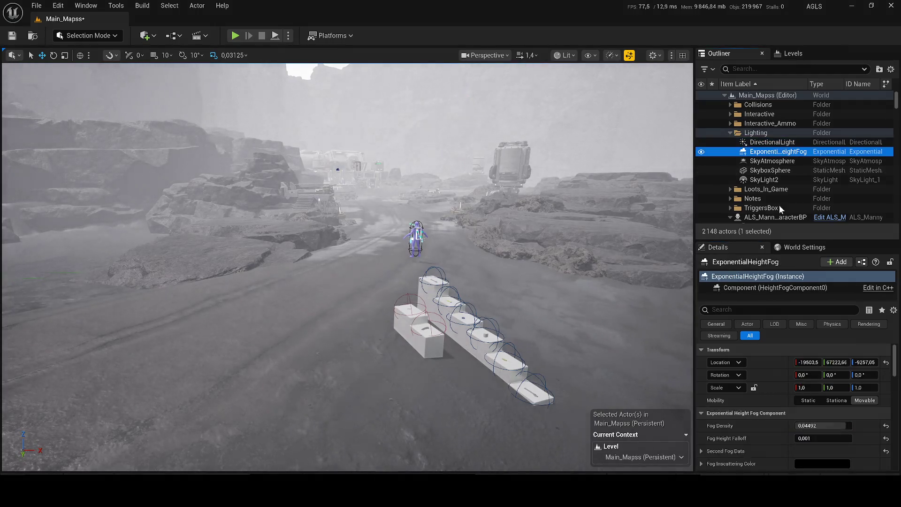
{"action": "double_click", "coordinate": [798, 153]}
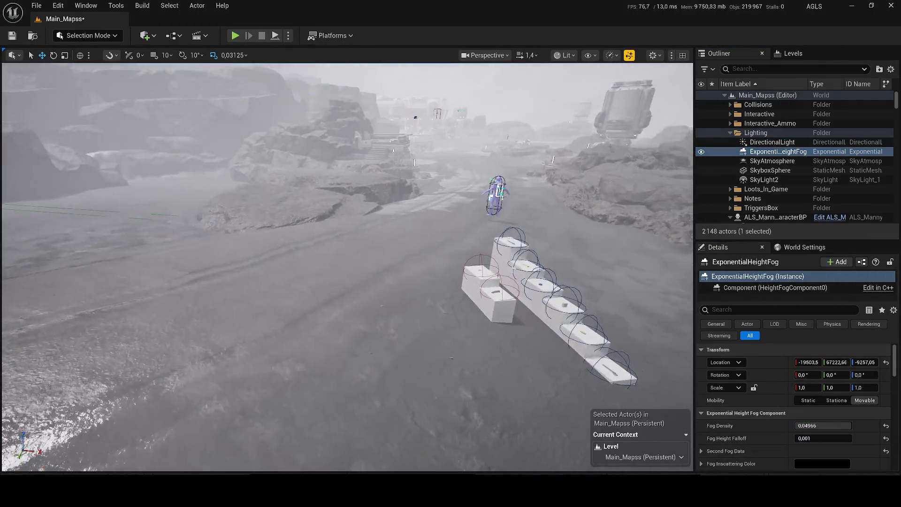
{"action": "left_click", "coordinate": [789, 142]}
{"action": "left_click", "coordinate": [824, 425]}
{"action": "type", "text": "0,1"}
{"action": "key", "text": "Return"}
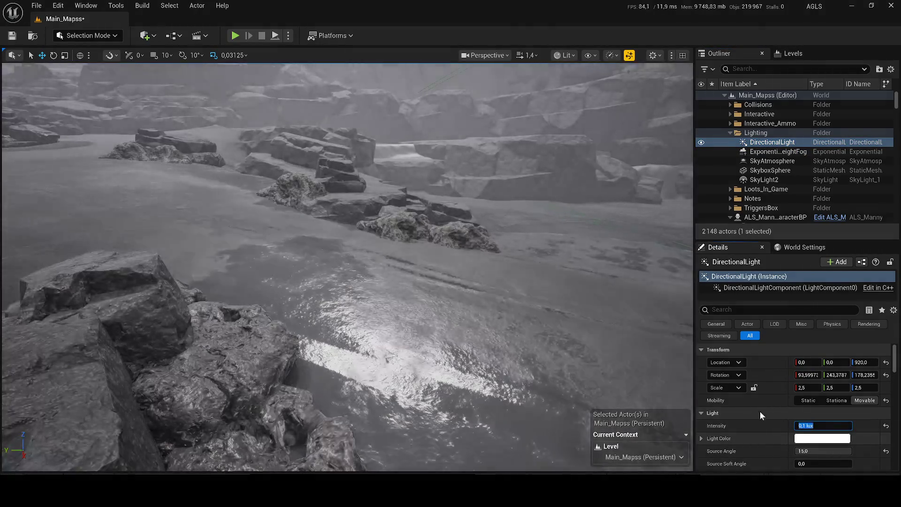
{"action": "key", "text": "f"}
Step: Change the DirectionalLight colour to dark grey 707070 (Value 0.161)
{"action": "left_click", "coordinate": [822, 438]}
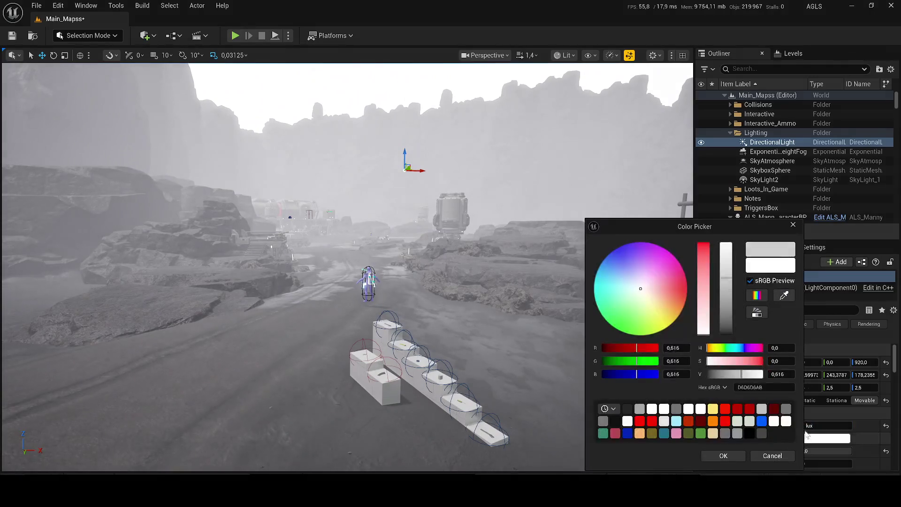
{"action": "left_click", "coordinate": [730, 312]}
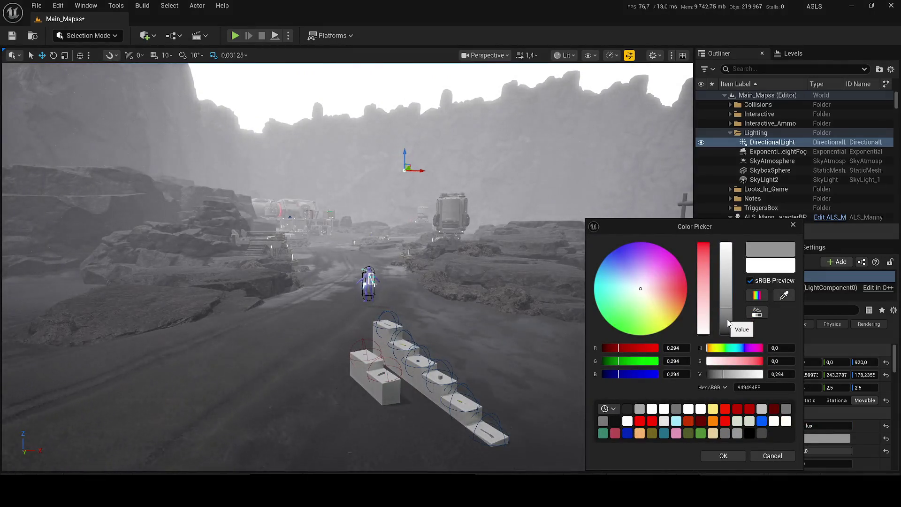
{"action": "left_click_drag", "start_coordinate": [730, 311], "coordinate": [727, 319]}
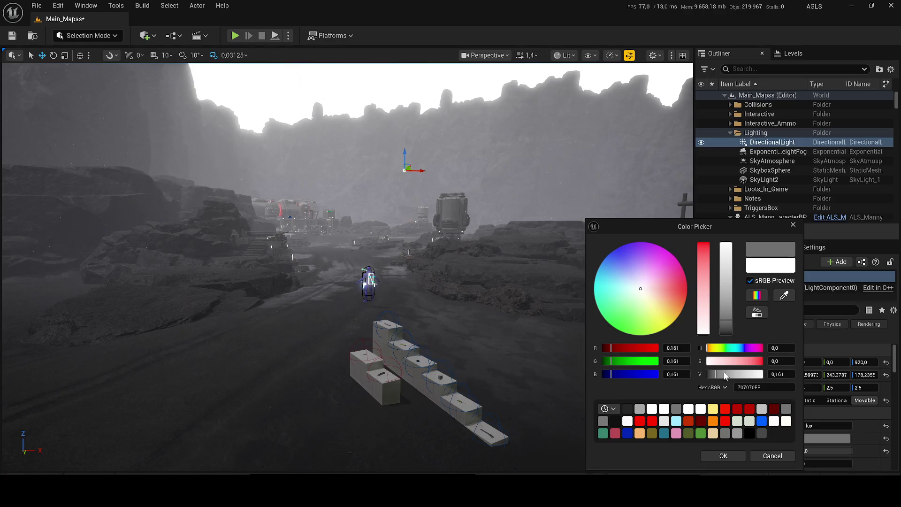
{"action": "left_click", "coordinate": [723, 455]}
{"action": "left_click", "coordinate": [774, 161]}
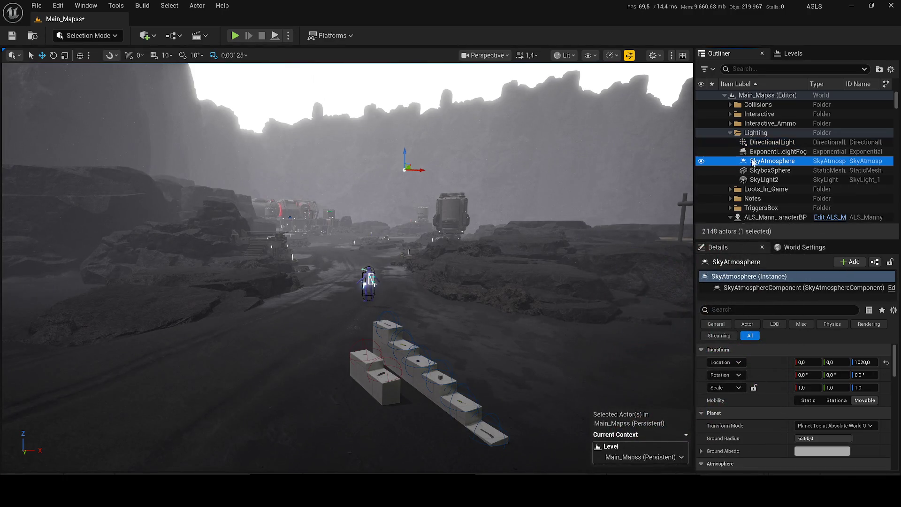
Step: Compare the scene with the SkyboxSphere hidden, then delete the SkyboxSphere
{"action": "left_click", "coordinate": [701, 162]}
{"action": "left_click", "coordinate": [700, 163]}
{"action": "left_click", "coordinate": [699, 170]}
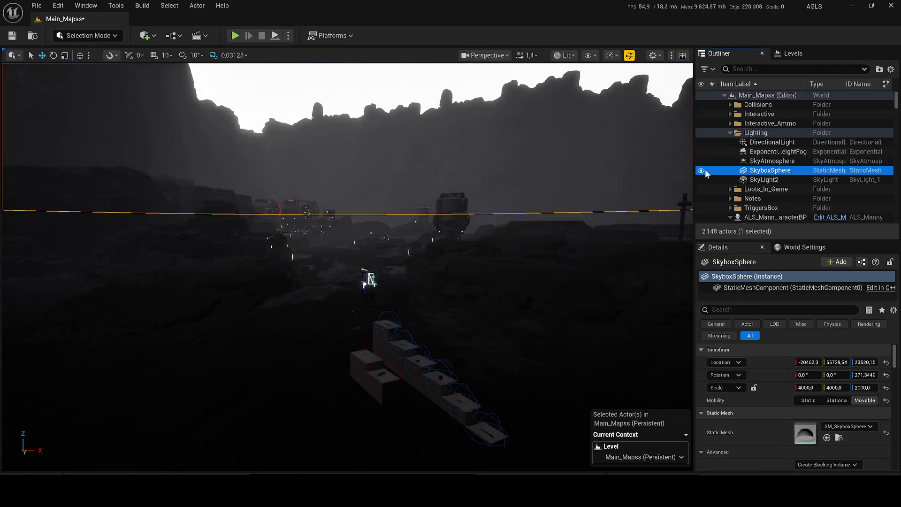
{"action": "left_click_drag", "start_coordinate": [671, 191], "coordinate": [671, 191]}
{"action": "left_click", "coordinate": [701, 170]}
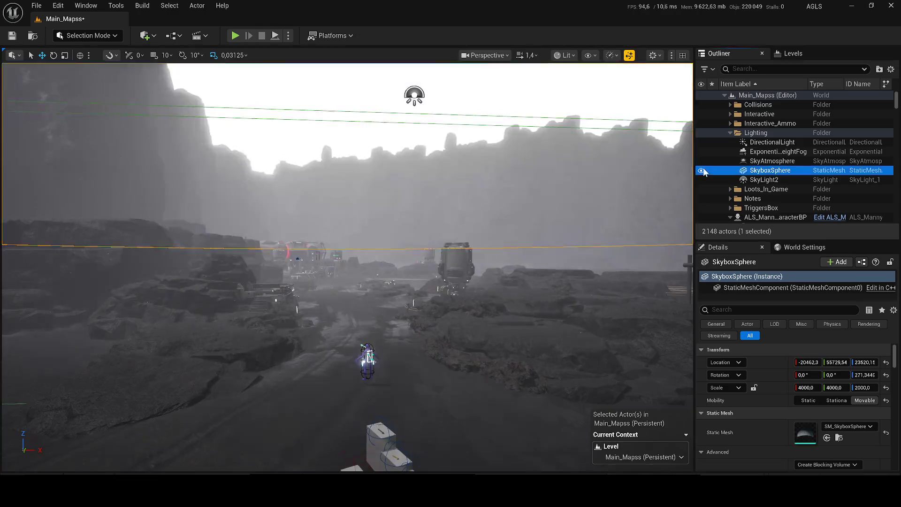
{"action": "key", "text": "Delete"}
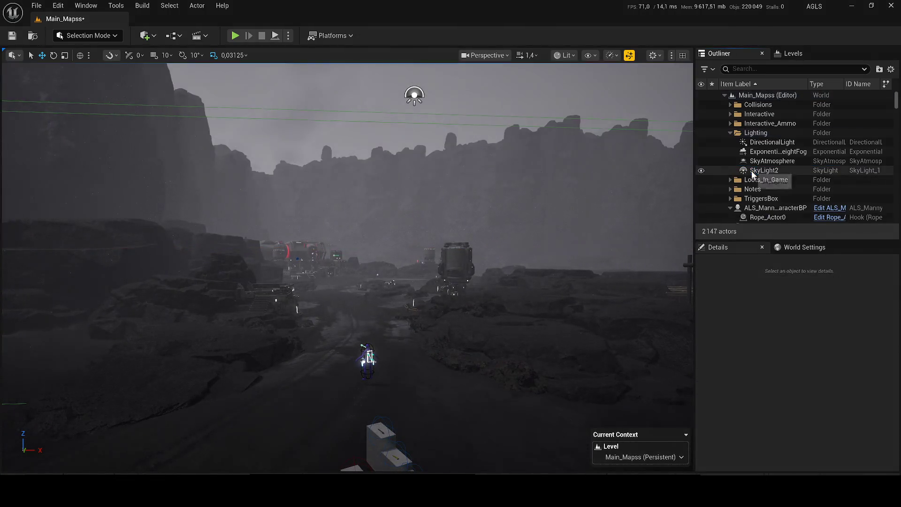
Step: Filter the Outliner by 'sk', delete the older SkyLight, and clear the filter
{"action": "left_click", "coordinate": [753, 173]}
{"action": "left_click", "coordinate": [751, 69]}
{"action": "type", "text": "sk"}
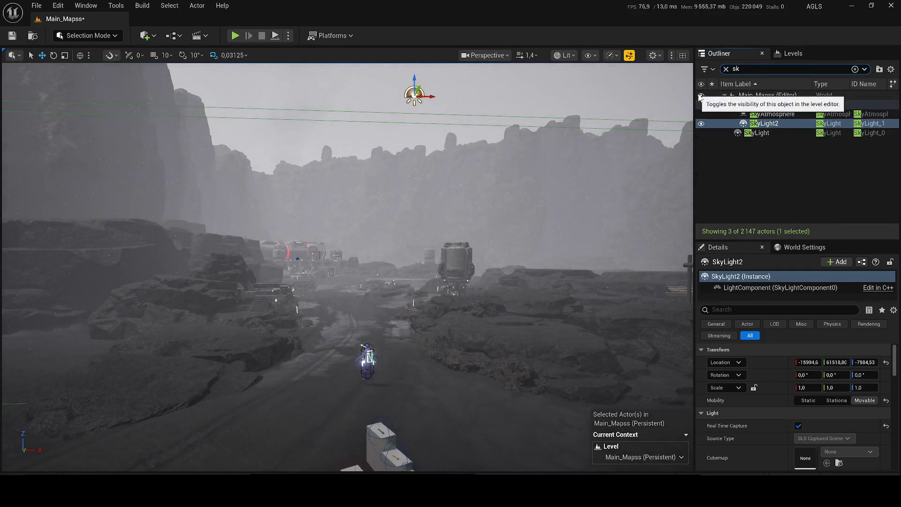
{"action": "left_click", "coordinate": [788, 132]}
{"action": "left_click", "coordinate": [701, 133]}
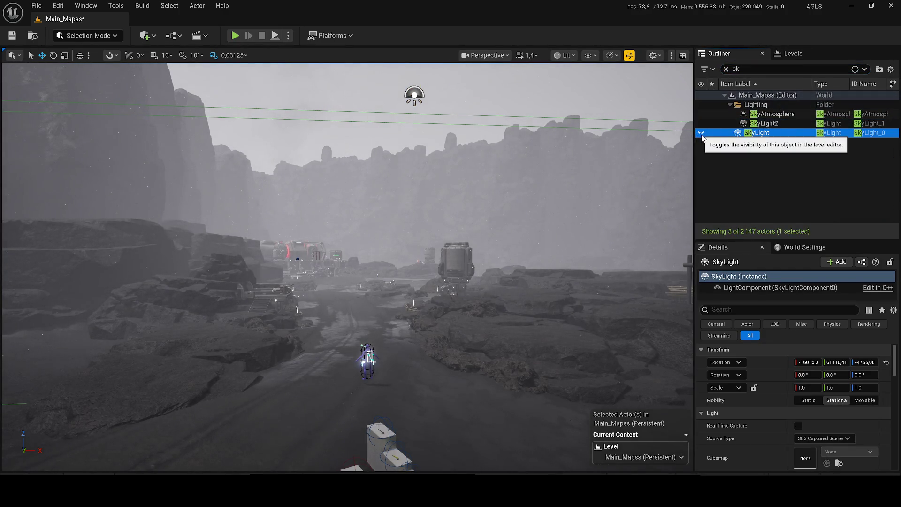
{"action": "key", "text": "Delete"}
{"action": "left_click", "coordinate": [759, 125]}
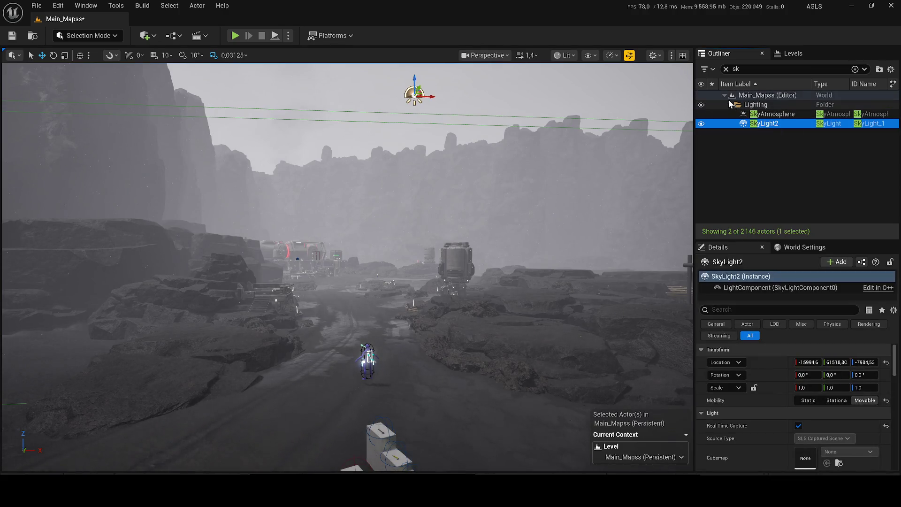
{"action": "left_click", "coordinate": [726, 69]}
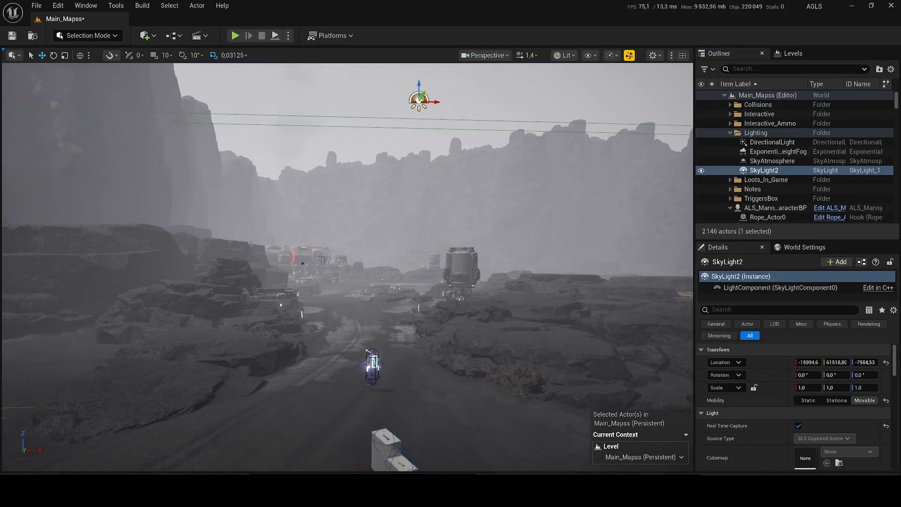
Step: Reset DirectionalLight intensity, fog Density and Height Falloff, and SkyLight2 Real Time Capture to defaults
{"action": "left_click_drag", "start_coordinate": [235, 86], "coordinate": [207, 86]}
{"action": "left_click", "coordinate": [770, 160]}
{"action": "left_click", "coordinate": [771, 142]}
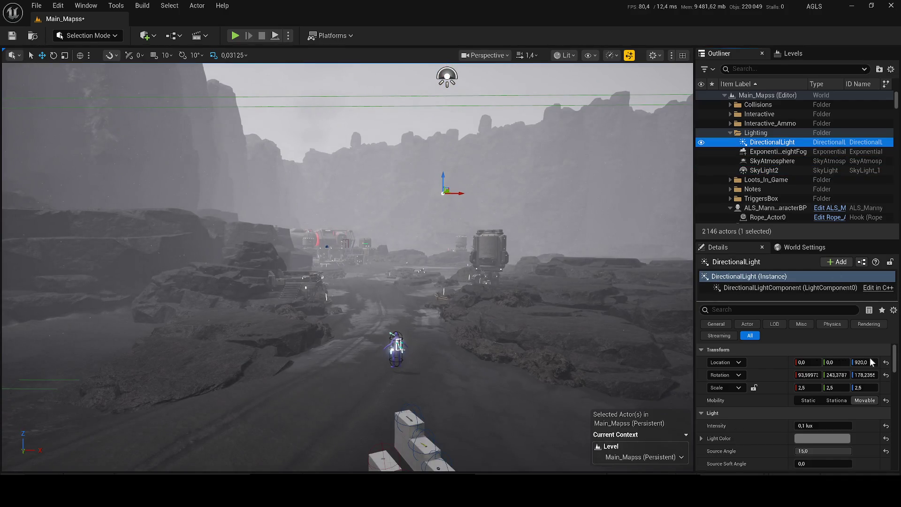
{"action": "left_click", "coordinate": [885, 428]}
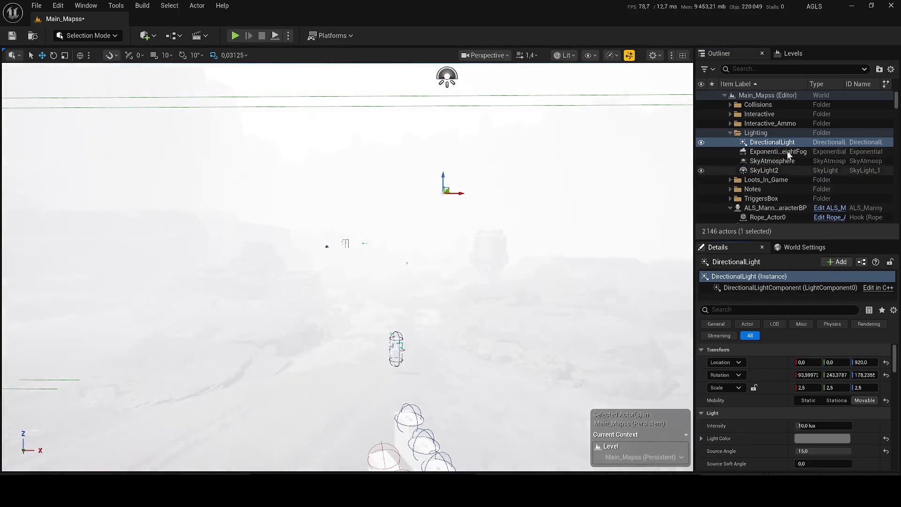
{"action": "left_click", "coordinate": [778, 152]}
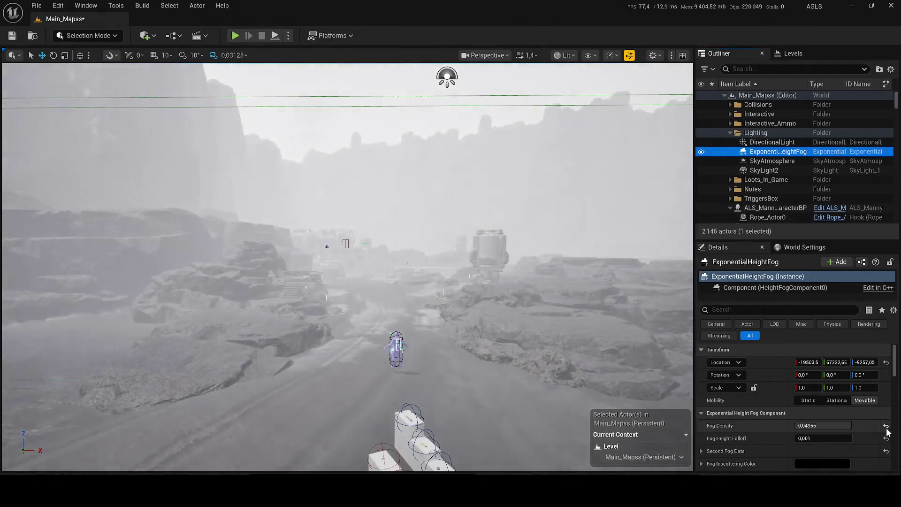
{"action": "left_click", "coordinate": [885, 425]}
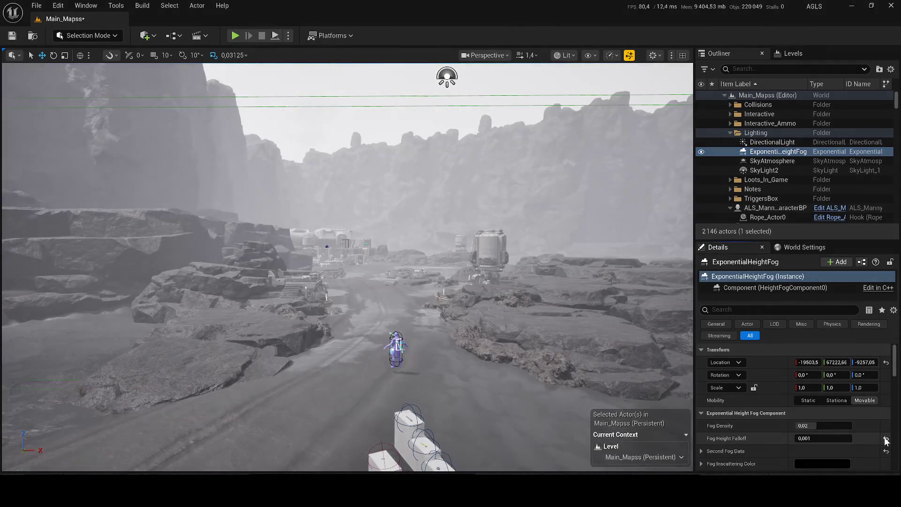
{"action": "left_click", "coordinate": [885, 438]}
{"action": "left_click", "coordinate": [796, 161]}
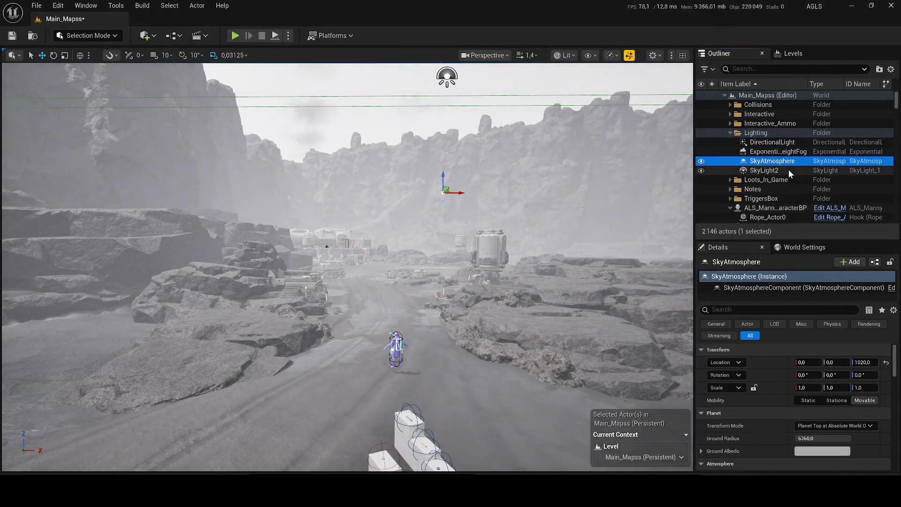
{"action": "left_click", "coordinate": [770, 170]}
{"action": "left_click", "coordinate": [886, 426]}
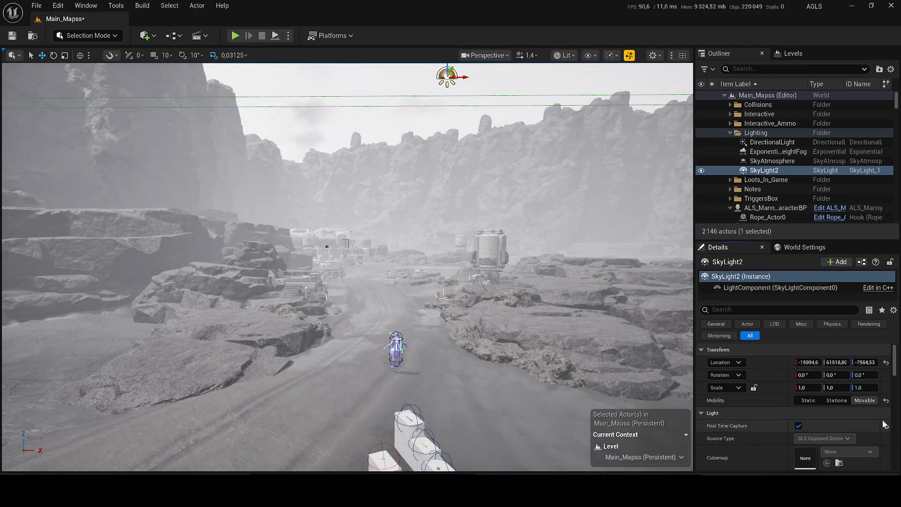
Step: Set the DirectionalLight intensity to 1 lux and keep its grey light colour
{"action": "left_click", "coordinate": [773, 142]}
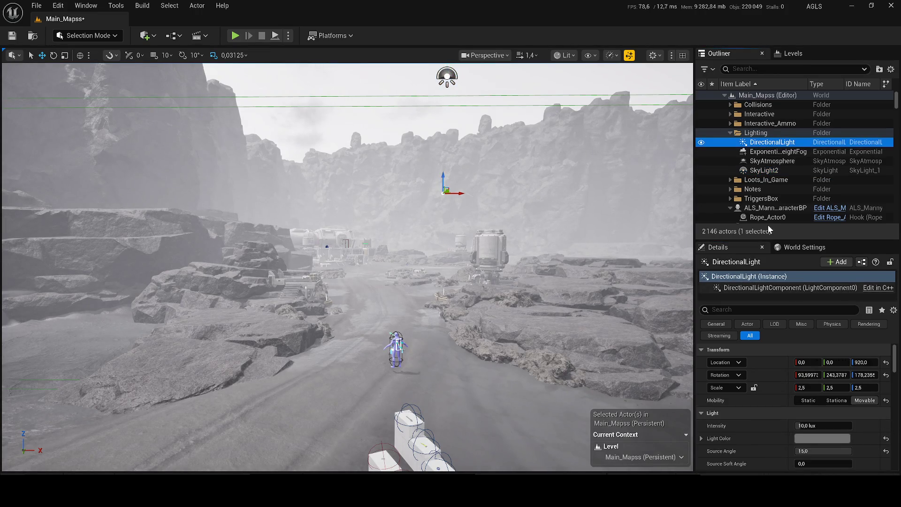
{"action": "left_click", "coordinate": [775, 152]}
{"action": "left_click", "coordinate": [819, 426]}
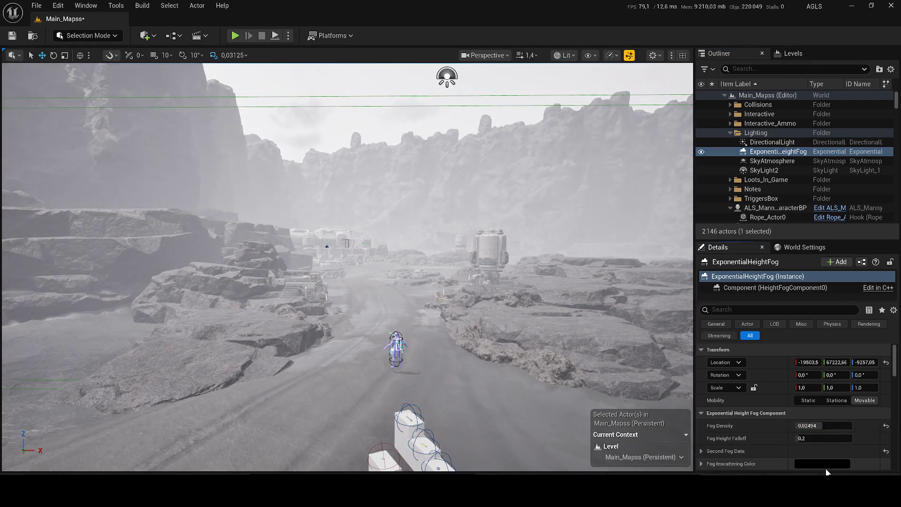
{"action": "left_click", "coordinate": [772, 161]}
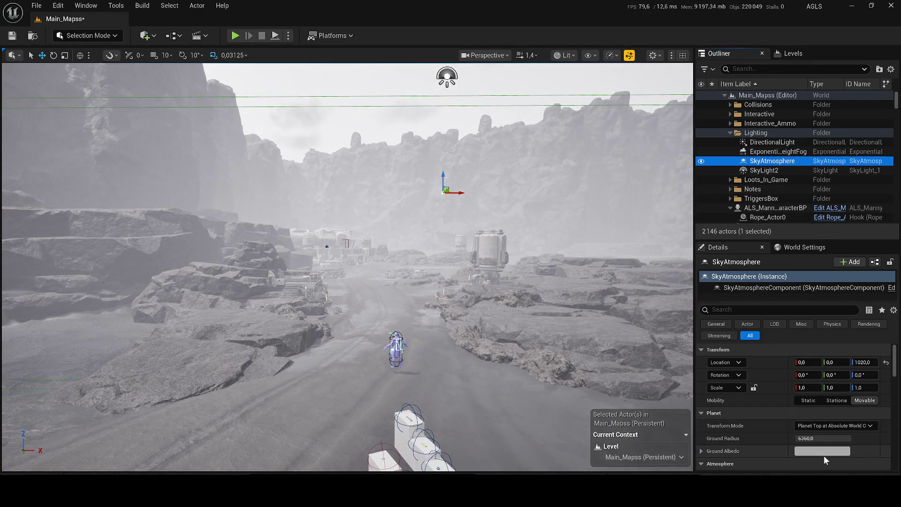
{"action": "left_click", "coordinate": [772, 143]}
{"action": "left_click", "coordinate": [819, 425]}
{"action": "type", "text": "10,0 lux"}
{"action": "key", "text": "Return"}
{"action": "left_click", "coordinate": [814, 438]}
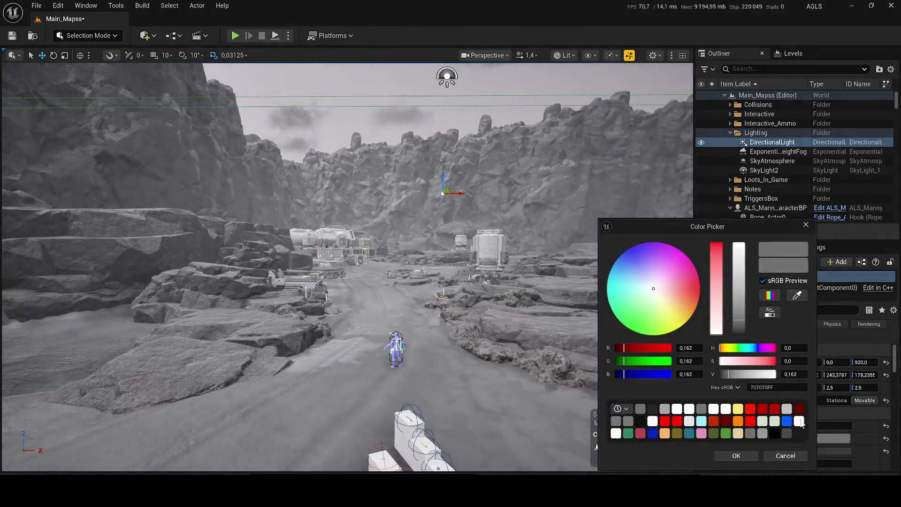
{"action": "left_click", "coordinate": [740, 458]}
{"action": "left_click", "coordinate": [778, 151]}
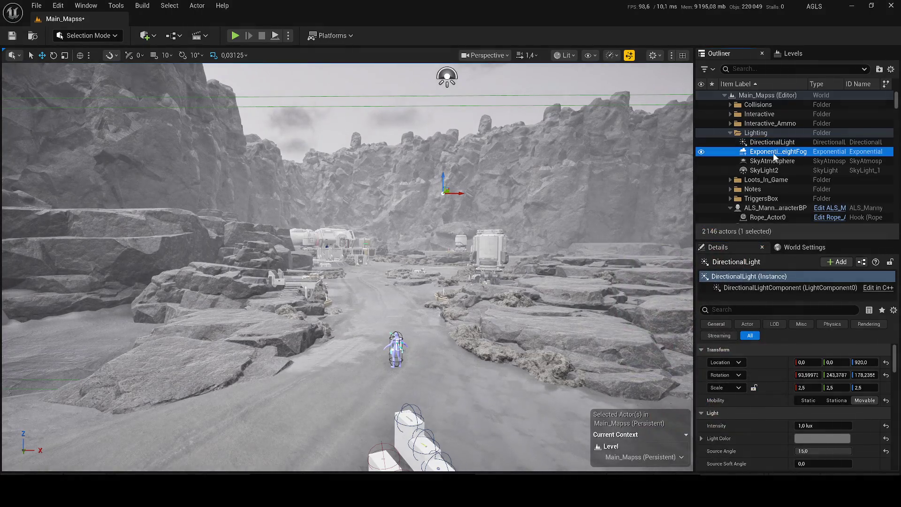
{"action": "left_click_drag", "start_coordinate": [347, 267], "coordinate": [347, 244]}
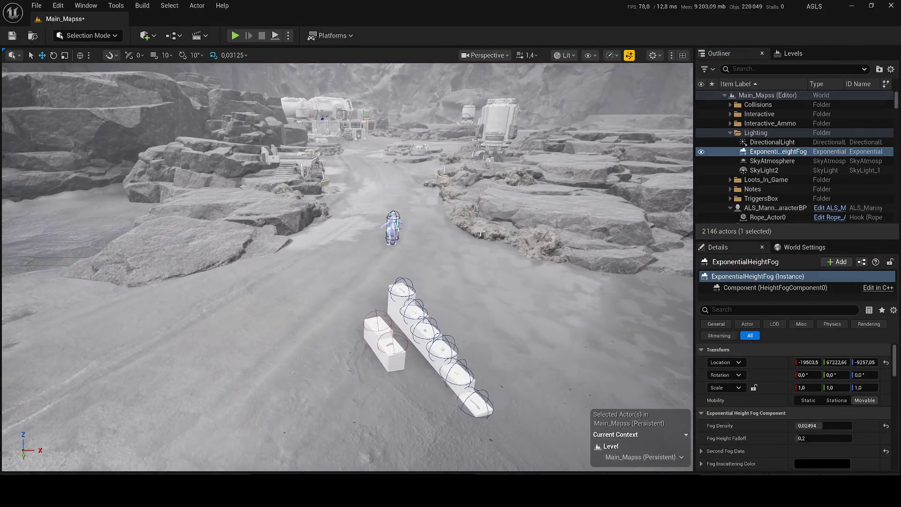
Step: Undo recent edits, restoring fog density 0,04966 and falloff 0,001 with the light at 2,0 lux
{"action": "key", "text": "ctrl+z"}
{"action": "key", "text": "ctrl+z"}
{"action": "key", "text": "ctrl+z"}
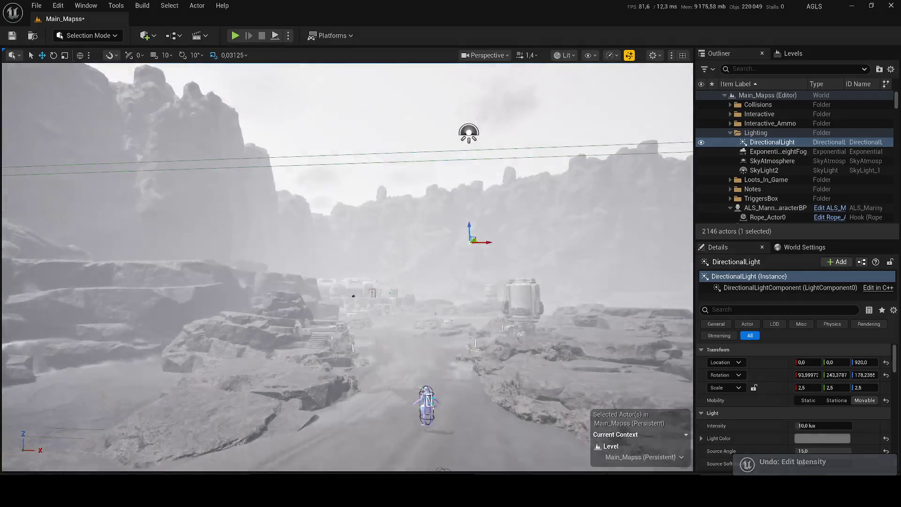
{"action": "key", "text": "ctrl+z"}
{"action": "key", "text": "ctrl+z"}
{"action": "key", "text": "ctrl+z"}
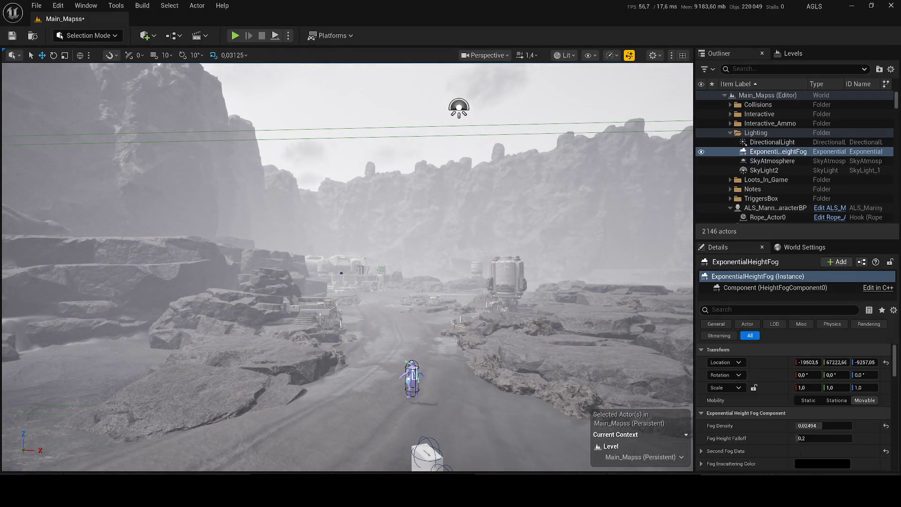
{"action": "key", "text": "ctrl+z"}
{"action": "key", "text": "ctrl+z"}
{"action": "key", "text": "ctrl+z"}
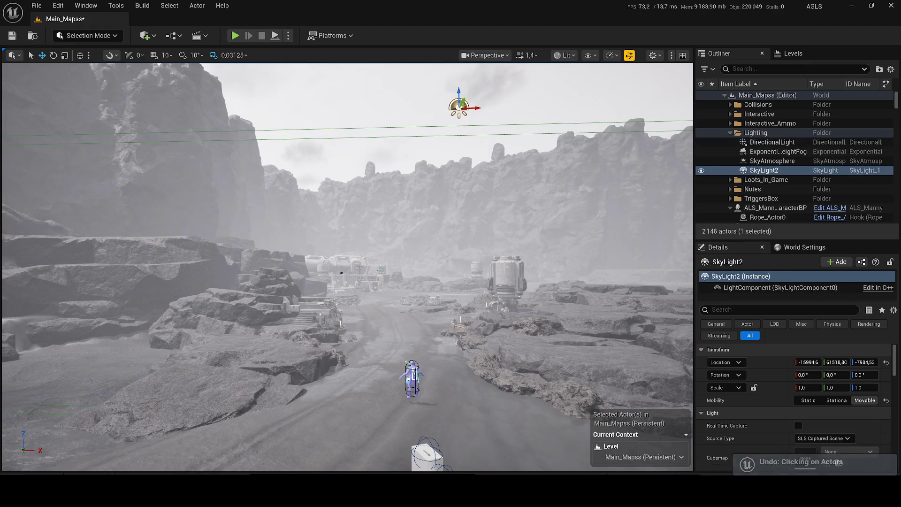
{"action": "key", "text": "ctrl+z"}
{"action": "key", "text": "ctrl+z"}
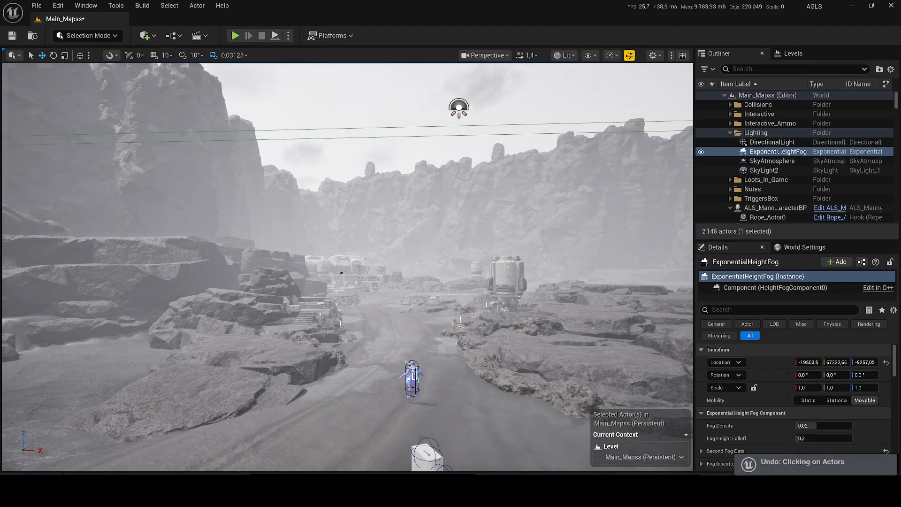
{"action": "key", "text": "ctrl+z"}
{"action": "key", "text": "ctrl+z"}
{"action": "key", "text": "ctrl+z"}
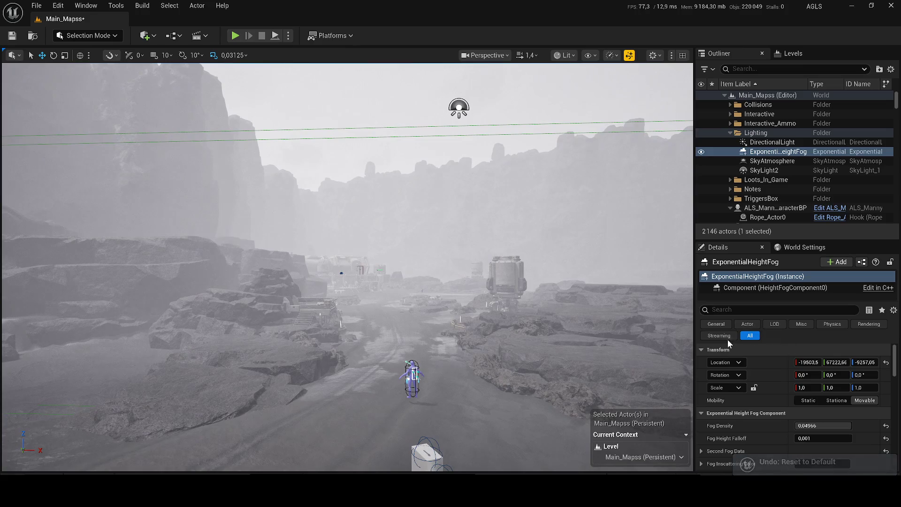
{"action": "key", "text": "ctrl+z"}
{"action": "key", "text": "ctrl+z"}
{"action": "key", "text": "ctrl+z"}
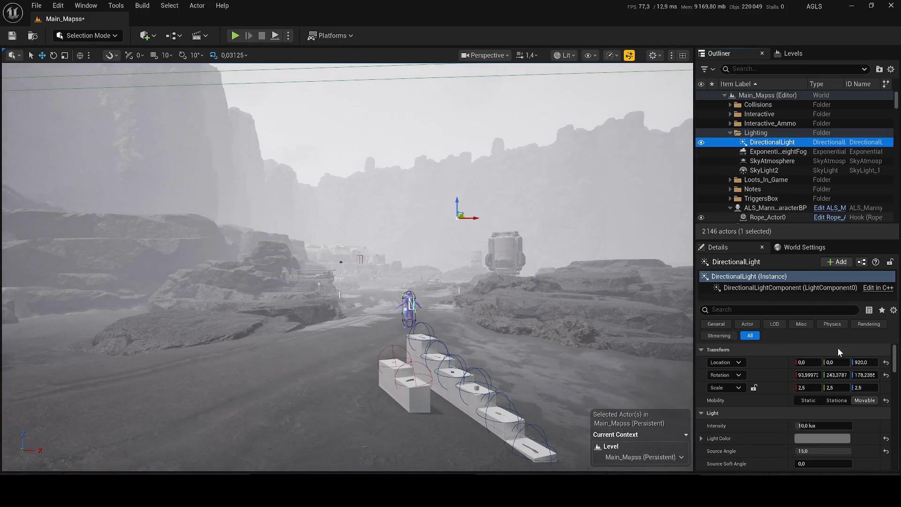
{"action": "left_click", "coordinate": [823, 426]}
Step: Set the DirectionalLight intensity to 0,25 lux and save Main_Mapss
{"action": "type", "text": "2"}
{"action": "key", "text": "Return"}
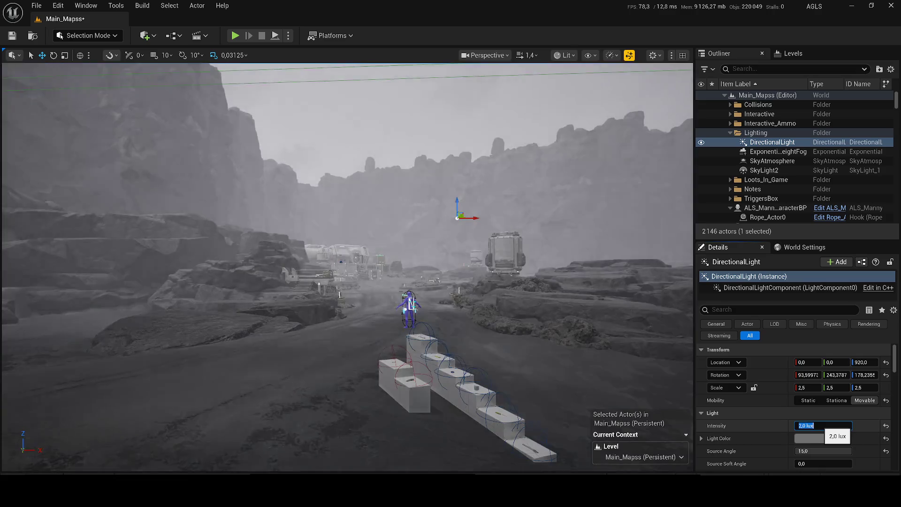
{"action": "type", "text": "1"}
{"action": "key", "text": "Return"}
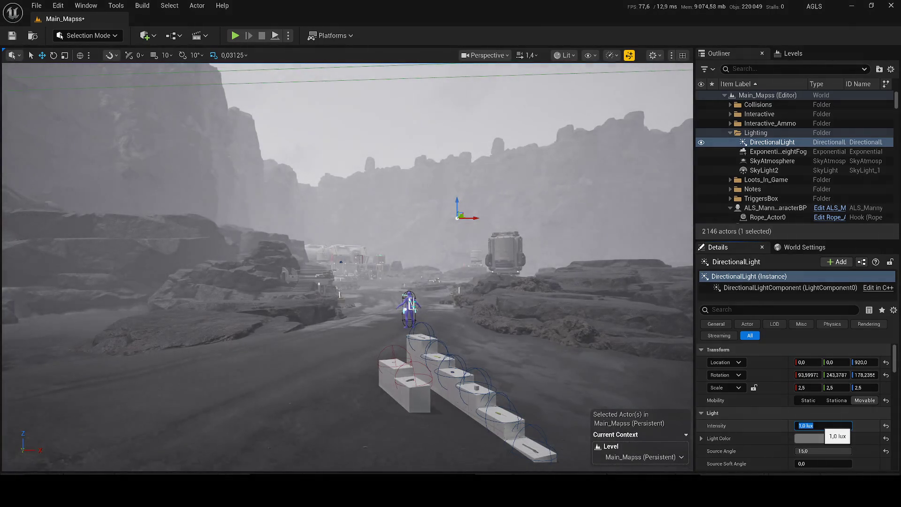
{"action": "type", "text": "0,25"}
{"action": "key", "text": "Return"}
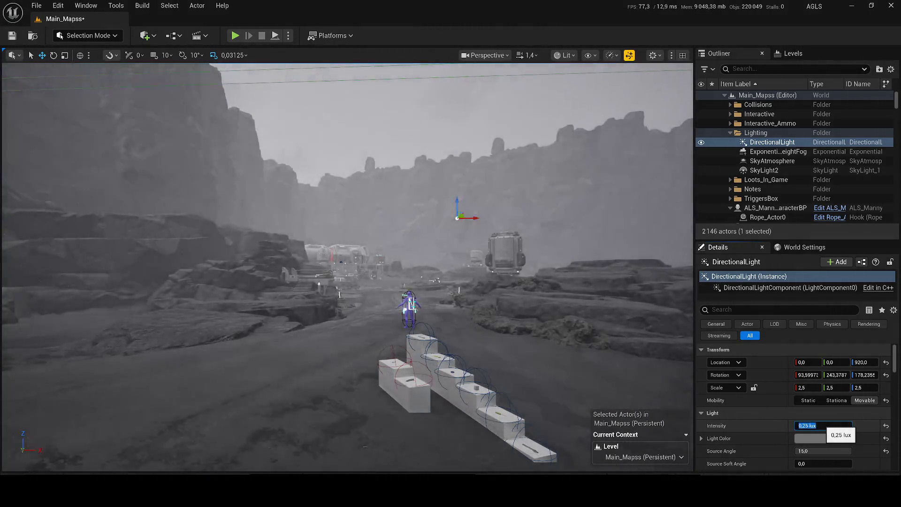
{"action": "key", "text": "ctrl+s"}
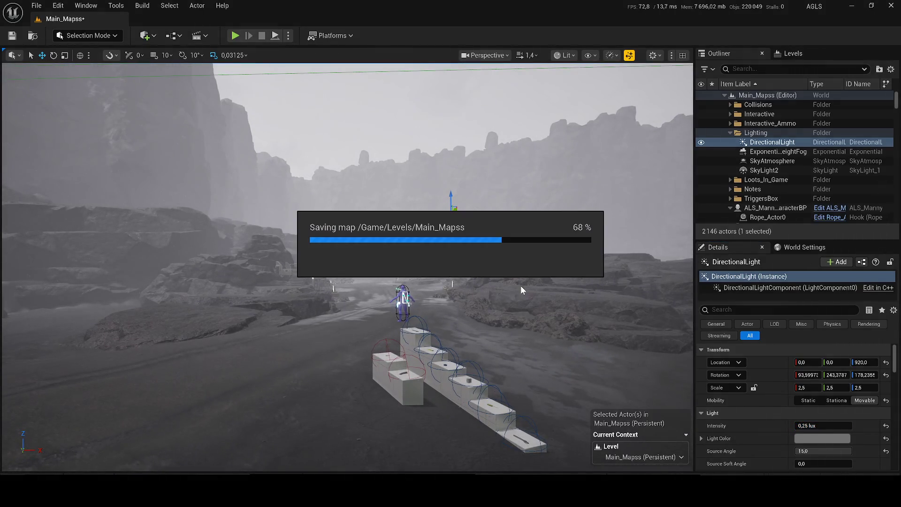
Step: Fly around the darker canyon and open the Content Drawer showing the Levels folder
{"action": "mouse_move", "coordinate": [449, 266]}
{"action": "left_mouse_down"}
{"action": "mouse_move", "coordinate": [403, 220]}
{"action": "mouse_move", "coordinate": [375, 226]}
{"action": "left_mouse_up"}
{"action": "mouse_move", "coordinate": [373, 262]}
{"action": "left_mouse_down"}
{"action": "mouse_move", "coordinate": [361, 281]}
{"action": "mouse_move", "coordinate": [406, 240]}
{"action": "left_mouse_up"}
{"action": "scroll", "coordinate": [366, 267], "scroll_direction": "down", "scroll_amount": 1}
{"action": "scroll", "coordinate": [375, 272], "scroll_direction": "up", "scroll_amount": 3}
{"action": "key", "text": "ctrl+space"}
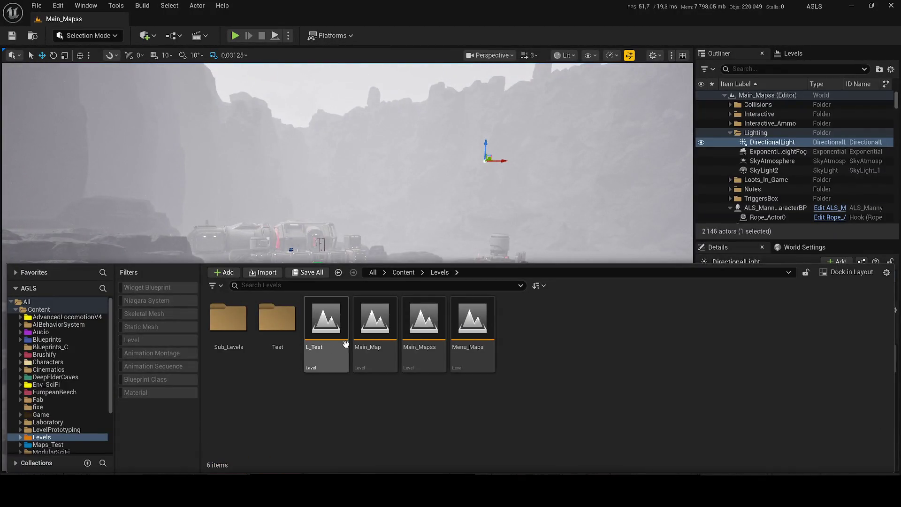
Step: Load the Menu_Maps level from the Levels folder and close the Content Drawer
{"action": "double_click", "coordinate": [472, 324]}
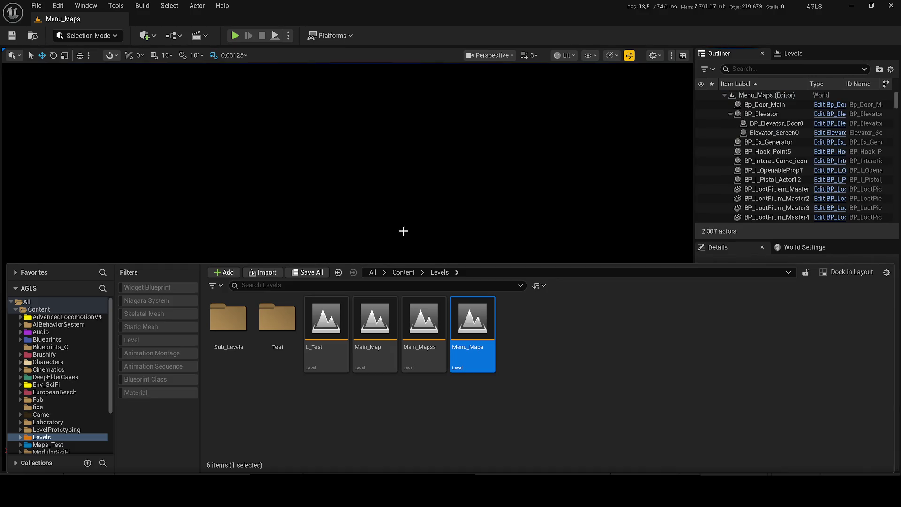
{"action": "left_click", "coordinate": [403, 231]}
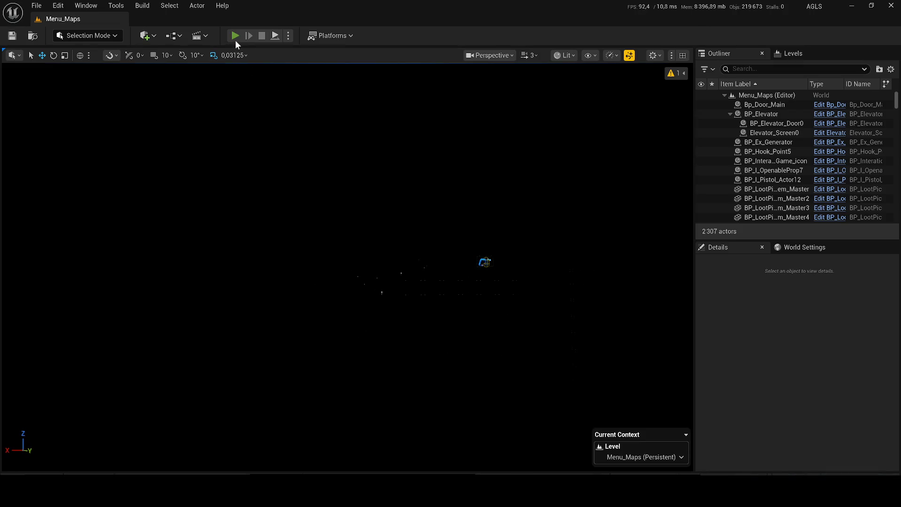
{"action": "key", "text": "alt+p"}
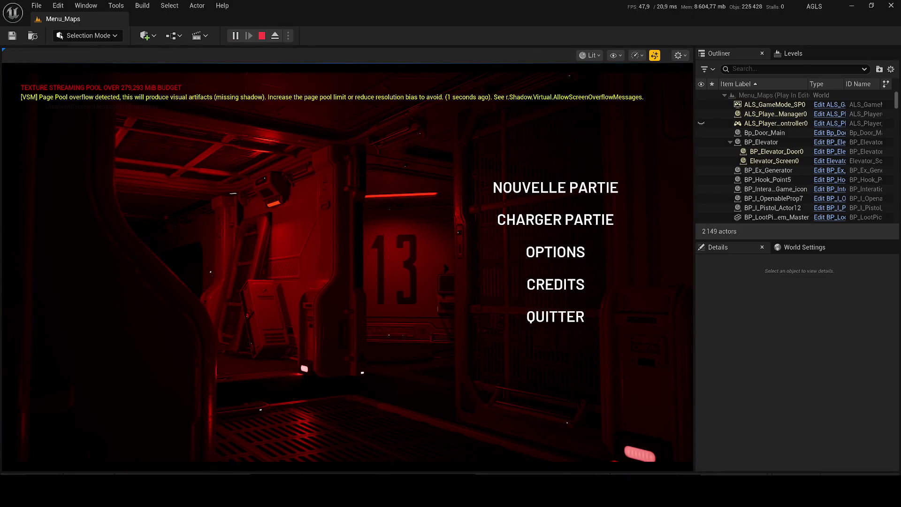
{"action": "key", "text": "Return"}
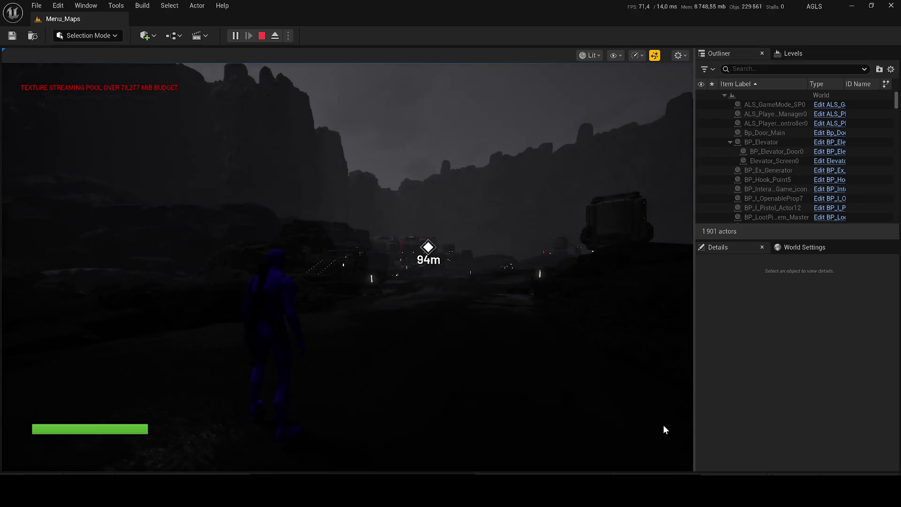
{"action": "left_click", "coordinate": [489, 339]}
{"action": "key", "text": "w"}
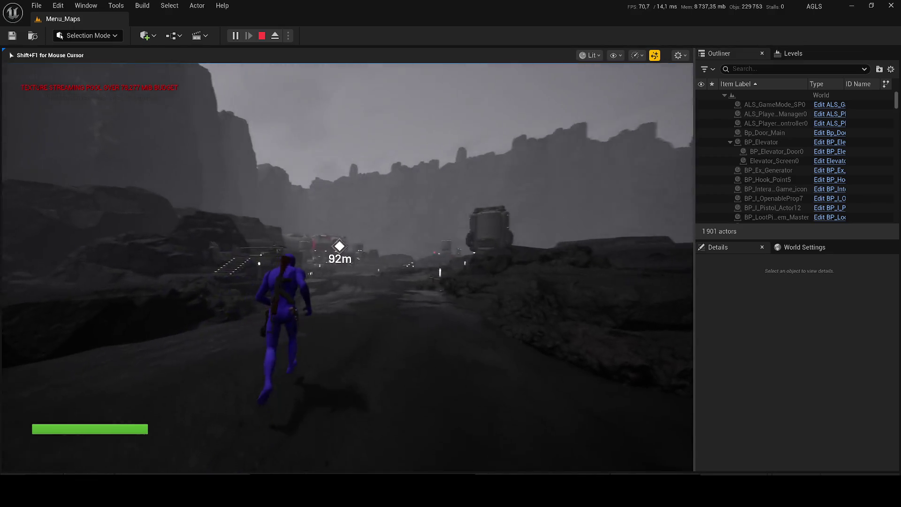
{"action": "key", "text": "w"}
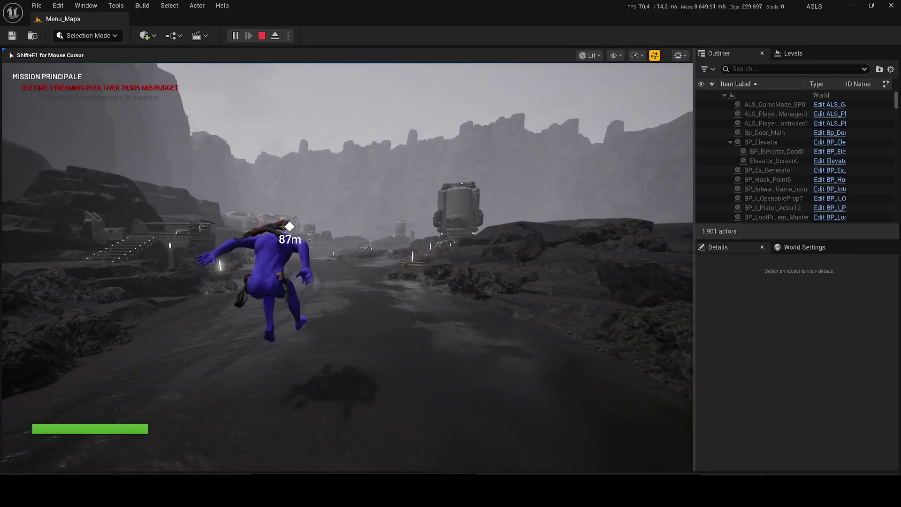
{"action": "key", "text": "w"}
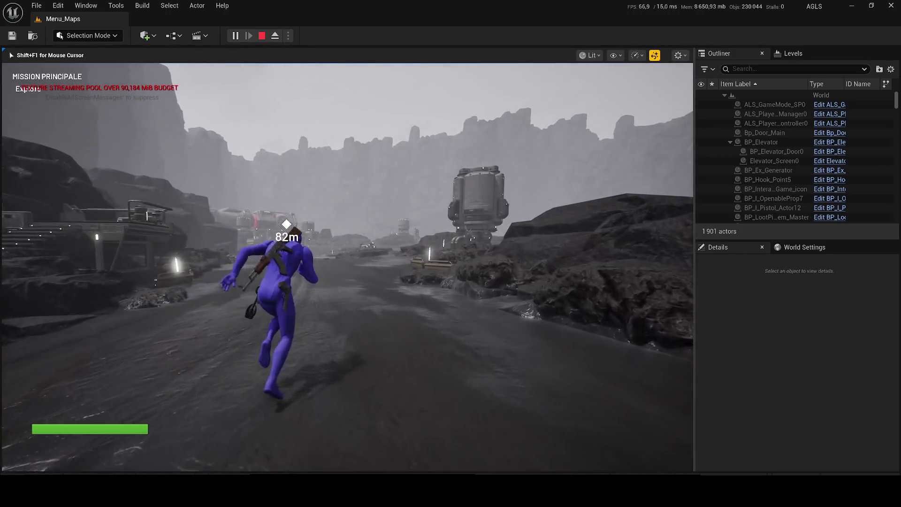
{"action": "key", "text": "w"}
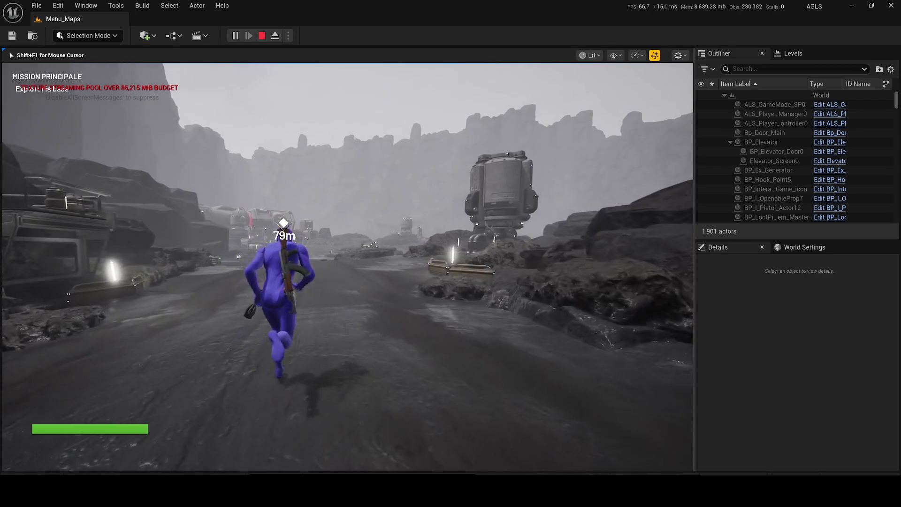
{"action": "key", "text": "w"}
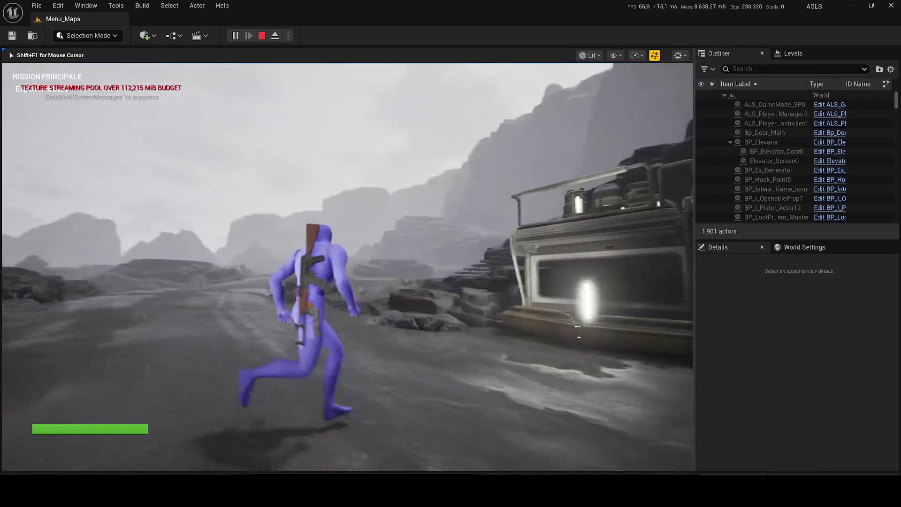
{"action": "key", "text": "w"}
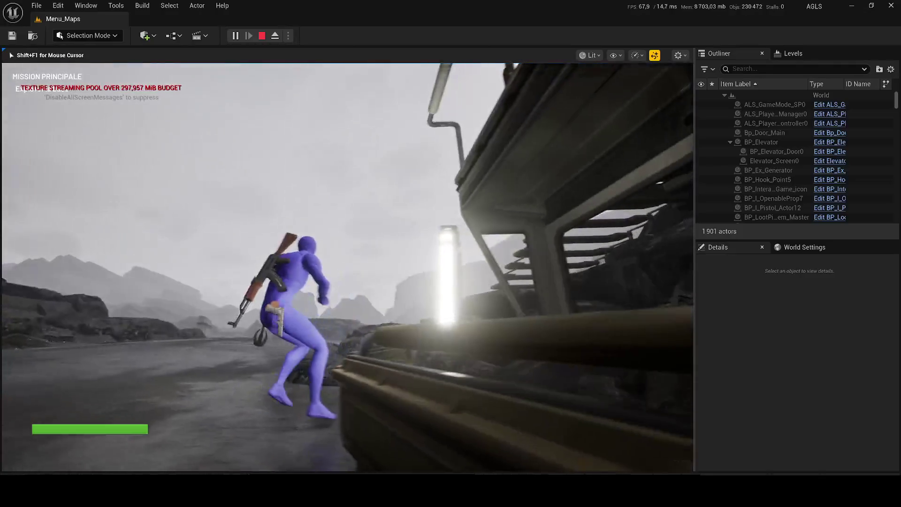
{"action": "key", "text": "w"}
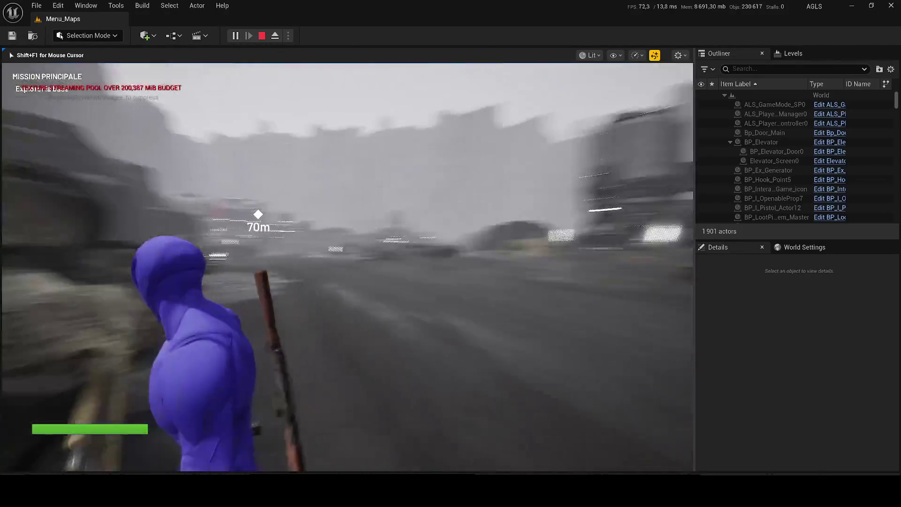
{"action": "key", "text": "w"}
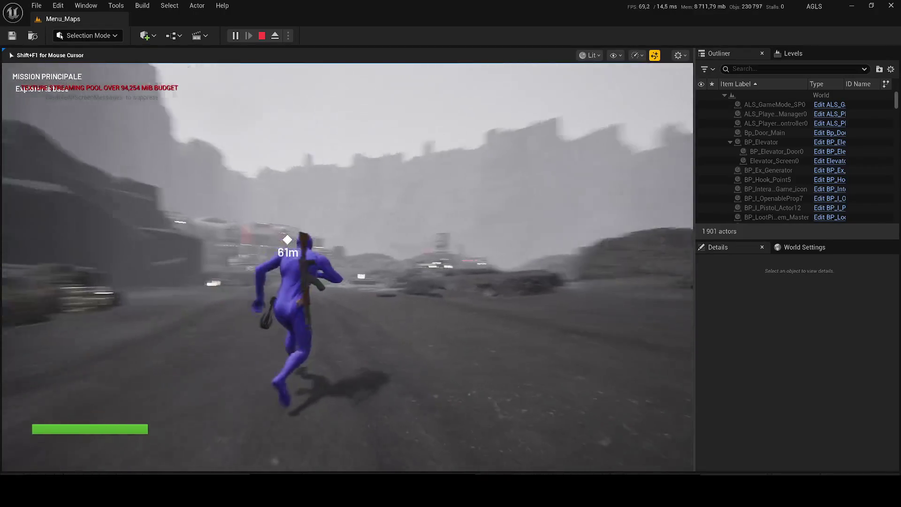
{"action": "key", "text": "Escape"}
{"action": "left_click", "coordinate": [235, 35]}
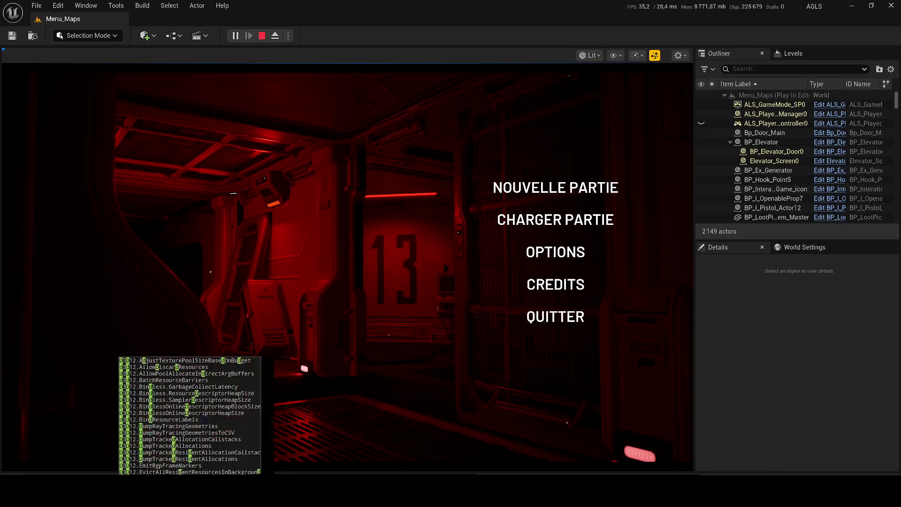
{"action": "key", "text": "Escape"}
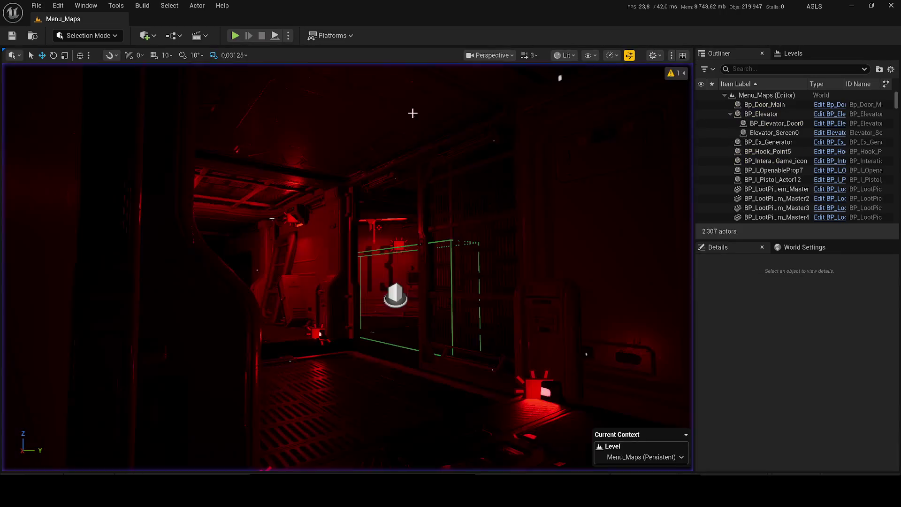
Step: Collapse the BP_Elevator actors and search the project Content for "menu"
{"action": "left_click", "coordinate": [730, 114]}
{"action": "mouse_move", "coordinate": [896, 99]}
{"action": "left_mouse_down"}
{"action": "mouse_move", "coordinate": [893, 177]}
{"action": "mouse_move", "coordinate": [873, 38]}
{"action": "left_mouse_up"}
{"action": "key", "text": "ctrl+space"}
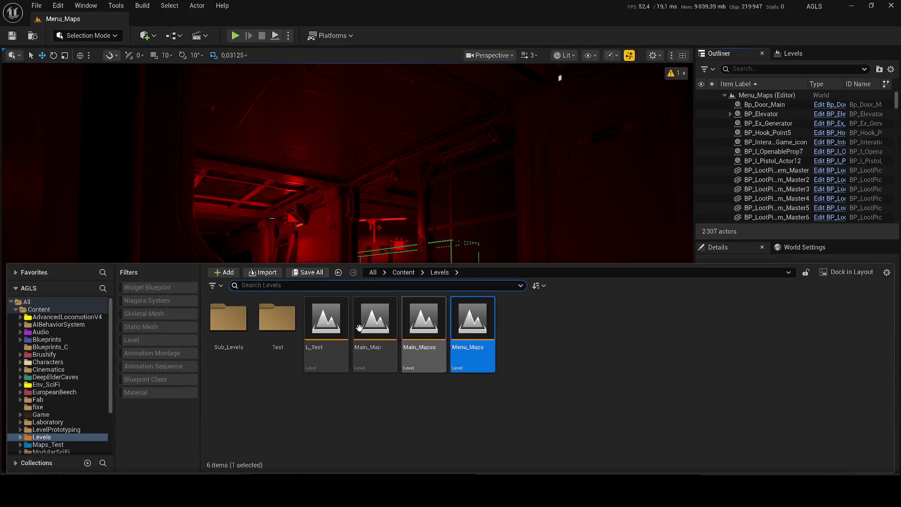
{"action": "left_click", "coordinate": [403, 272]}
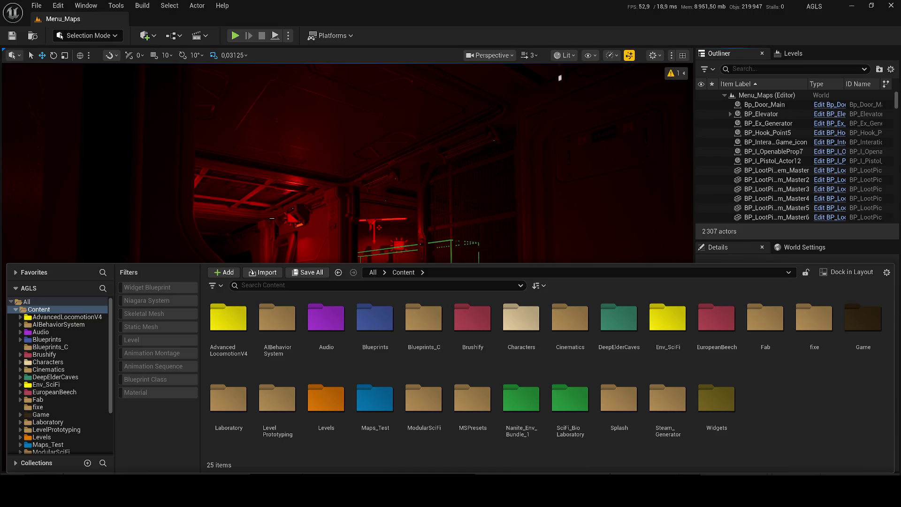
{"action": "left_click", "coordinate": [300, 285]}
{"action": "type", "text": "menu"}
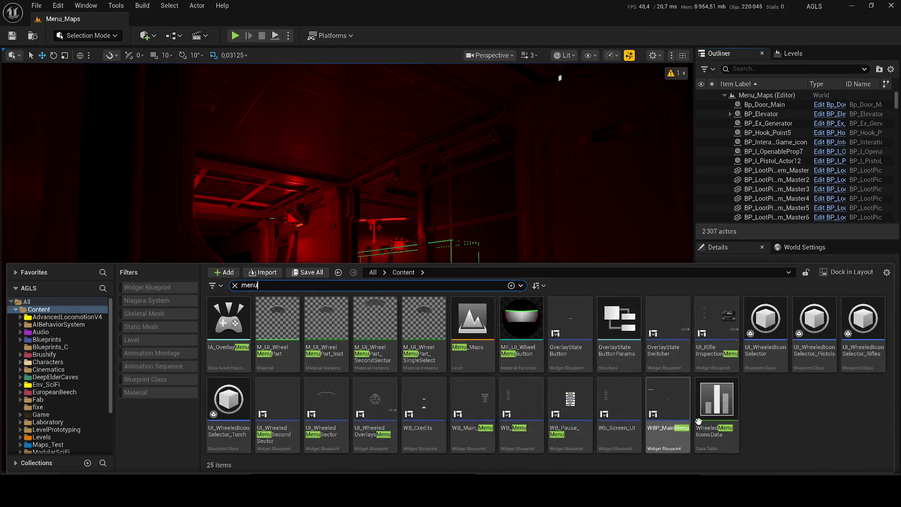
Step: Reveal WB_Pause_Menu in its folder and open the WB_Main_Menu widget blueprint
{"action": "right_click", "coordinate": [577, 397]}
{"action": "left_click", "coordinate": [591, 253]}
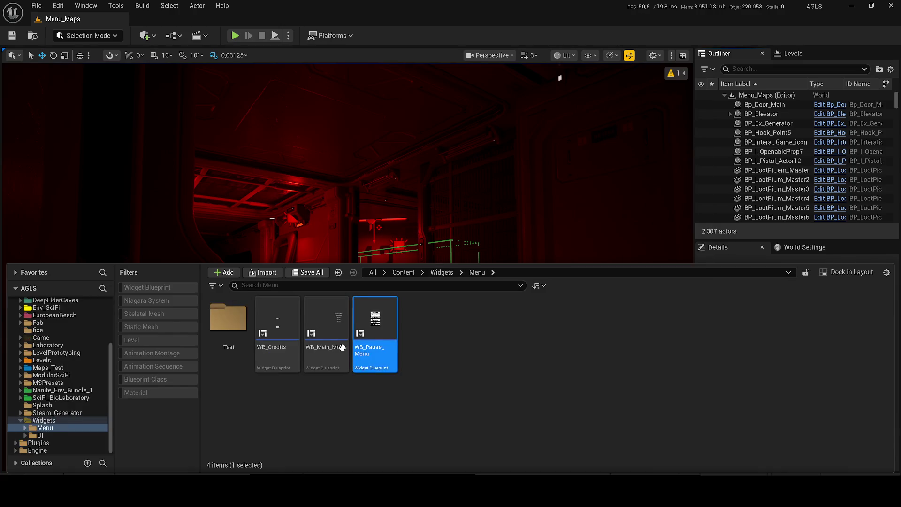
{"action": "double_click", "coordinate": [323, 332]}
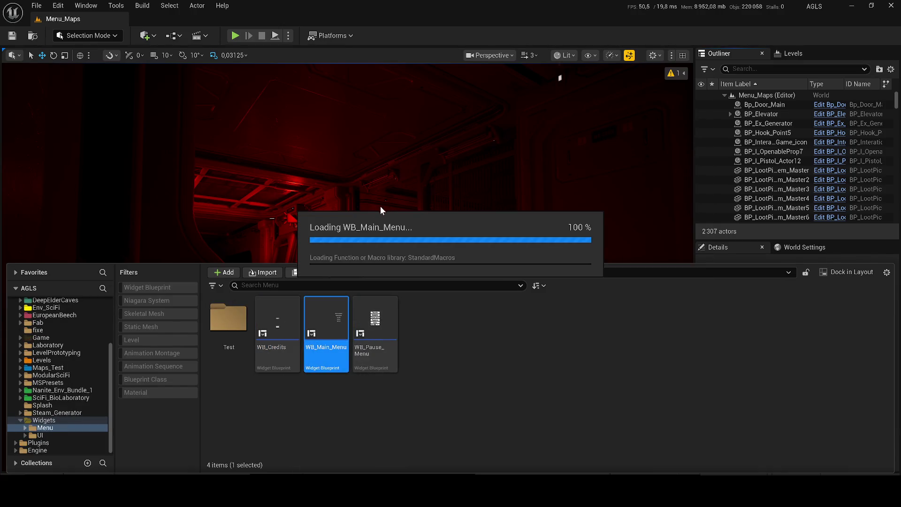
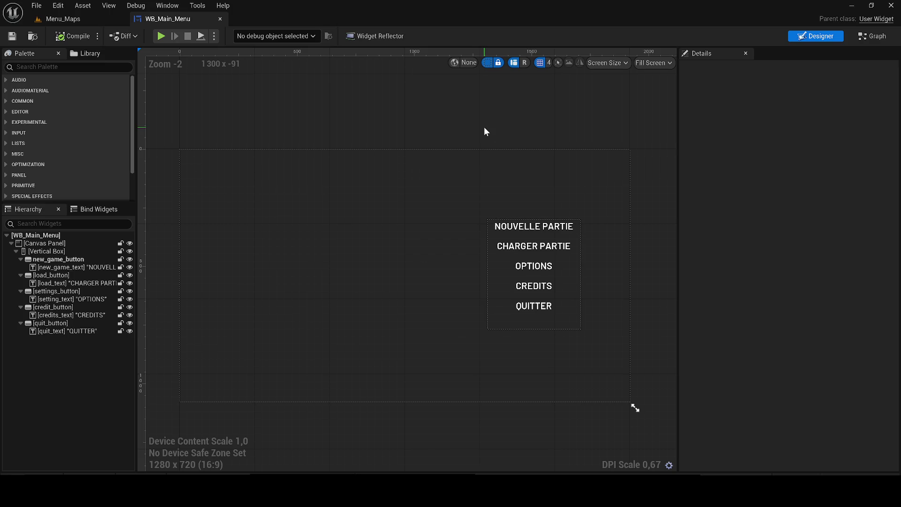
Step: Delete the leftover setting_button and SaveGame_button On Clicked events from the graph
{"action": "left_click", "coordinate": [857, 36]}
{"action": "scroll", "coordinate": [511, 283], "scroll_direction": "down", "scroll_amount": 3}
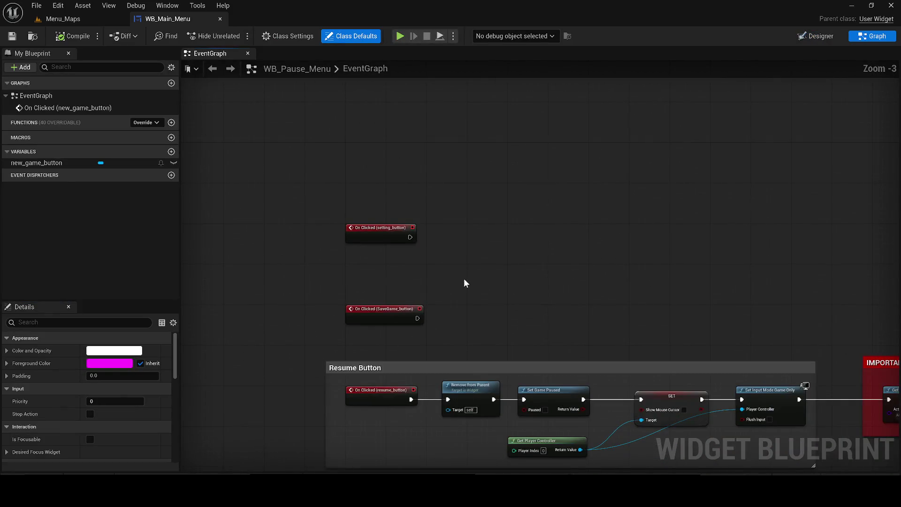
{"action": "left_click", "coordinate": [379, 228]}
{"action": "key", "text": "Delete"}
{"action": "left_click", "coordinate": [383, 309]}
{"action": "key", "text": "Delete"}
{"action": "scroll", "coordinate": [402, 293], "scroll_direction": "down", "scroll_amount": 2}
{"action": "mouse_move", "coordinate": [402, 293]}
{"action": "left_mouse_down"}
{"action": "mouse_move", "coordinate": [412, 264]}
{"action": "mouse_move", "coordinate": [396, 143]}
{"action": "left_mouse_up"}
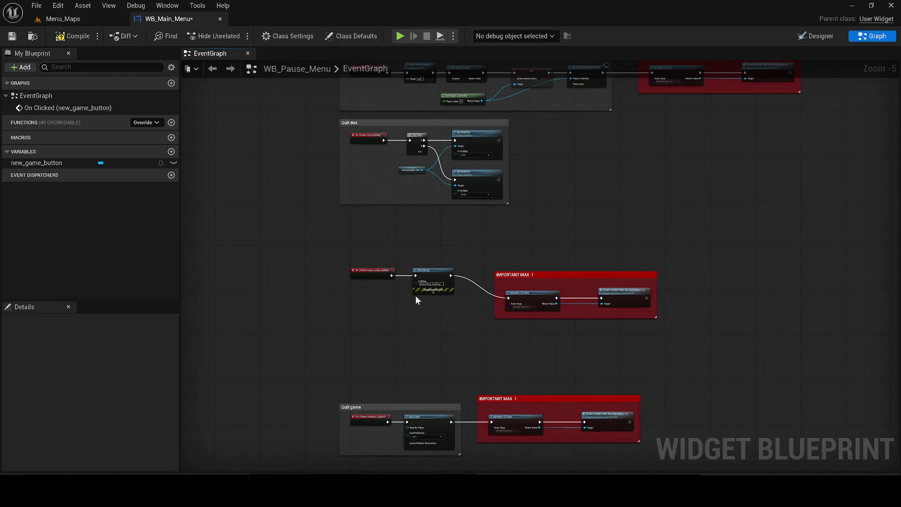
{"action": "left_click_drag", "start_coordinate": [415, 295], "coordinate": [404, 218]}
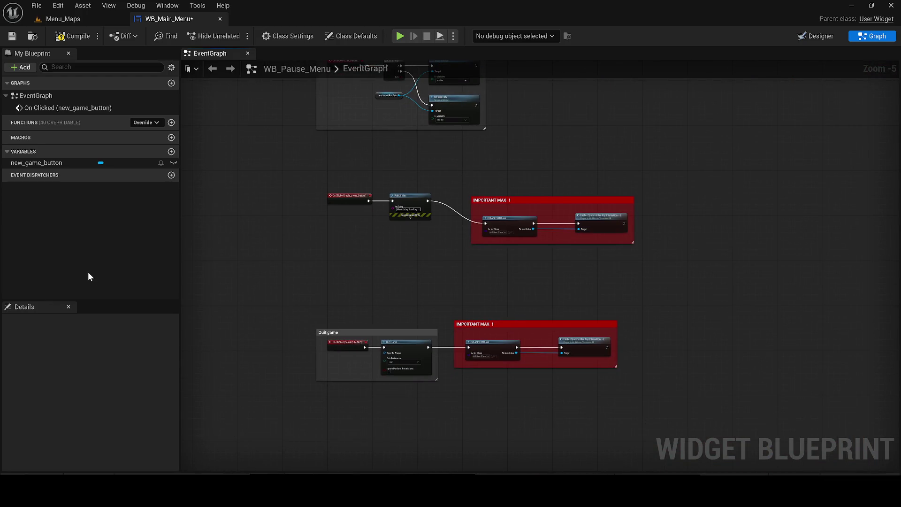
Step: Open the new_game_button On Clicked event from the variable's Details
{"action": "left_click", "coordinate": [58, 163]}
{"action": "scroll", "coordinate": [141, 394], "scroll_direction": "down", "scroll_amount": 3}
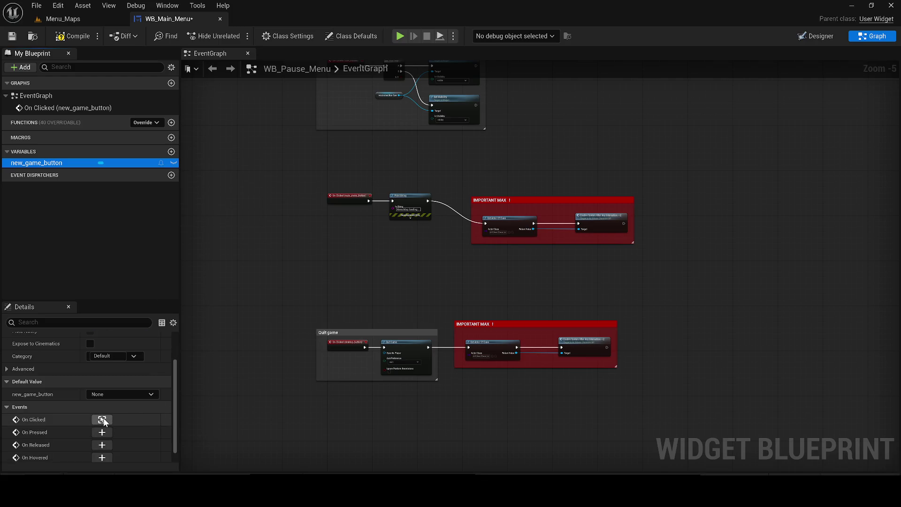
{"action": "left_click", "coordinate": [102, 419]}
{"action": "scroll", "coordinate": [195, 392], "scroll_direction": "down", "scroll_amount": 12}
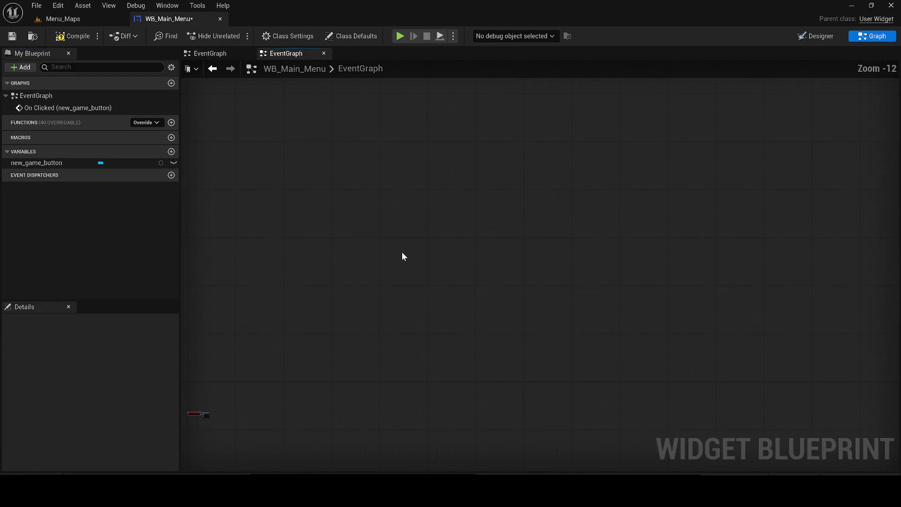
Step: Close the duplicate EventGraph tab and save WB_Main_Menu
{"action": "left_click", "coordinate": [226, 52]}
{"action": "left_click", "coordinate": [247, 54]}
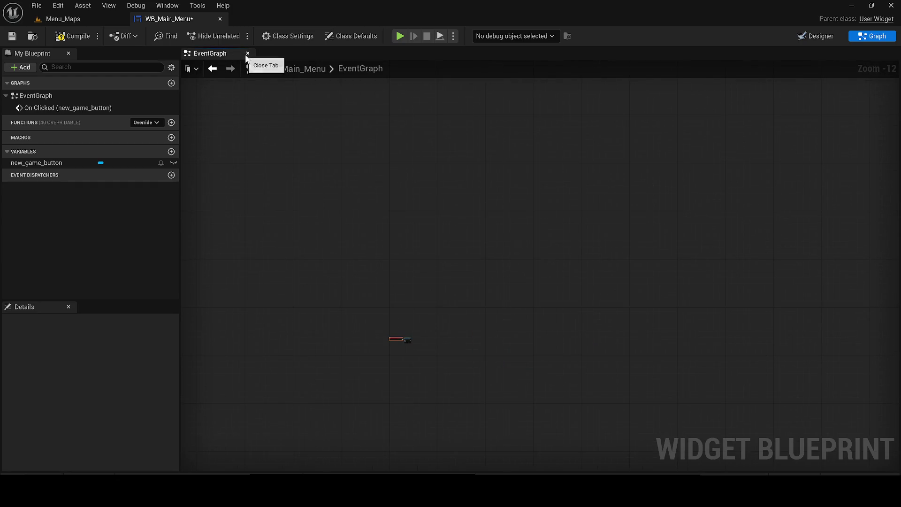
{"action": "left_click", "coordinate": [12, 36]}
{"action": "scroll", "coordinate": [453, 216], "scroll_direction": "up", "scroll_amount": 1}
{"action": "scroll", "coordinate": [545, 235], "scroll_direction": "down", "scroll_amount": 1}
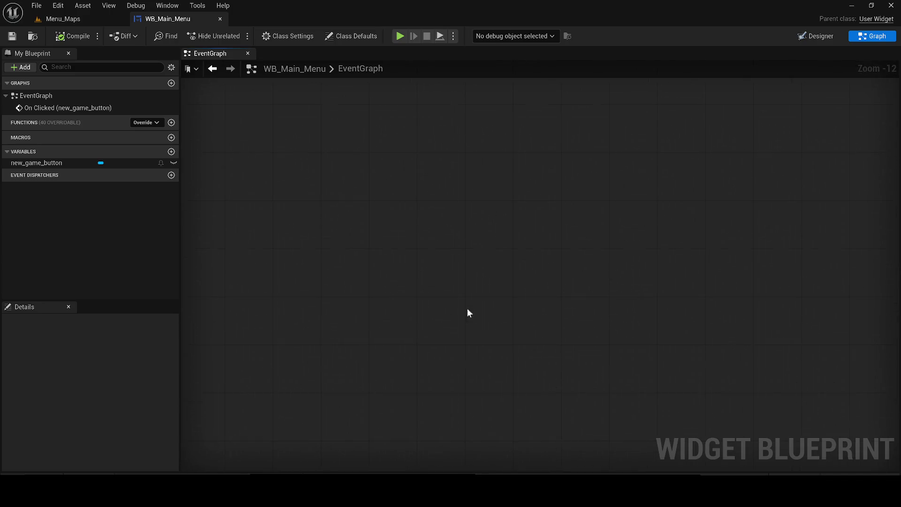
Step: Check the NOUVELLE PARTIE text in Designer, then jump back to On Clicked (new_game_button)
{"action": "left_click", "coordinate": [816, 36]}
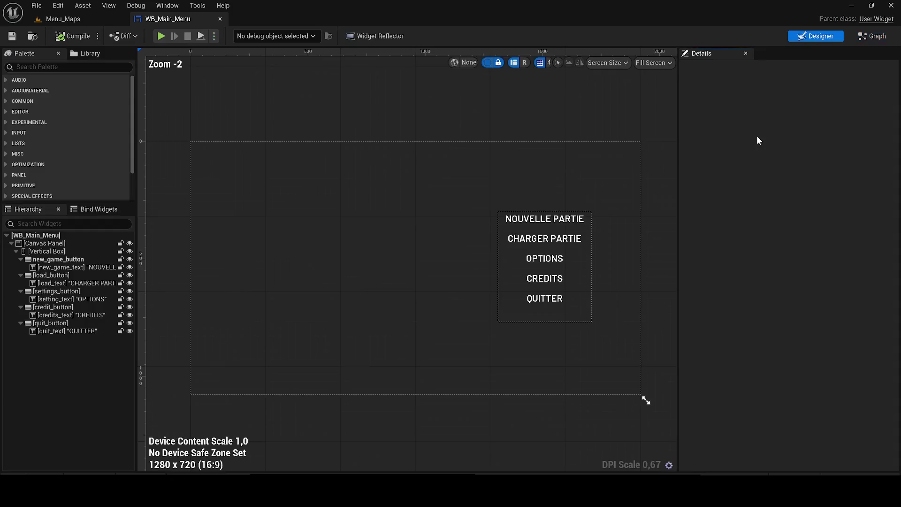
{"action": "left_click", "coordinate": [558, 219]}
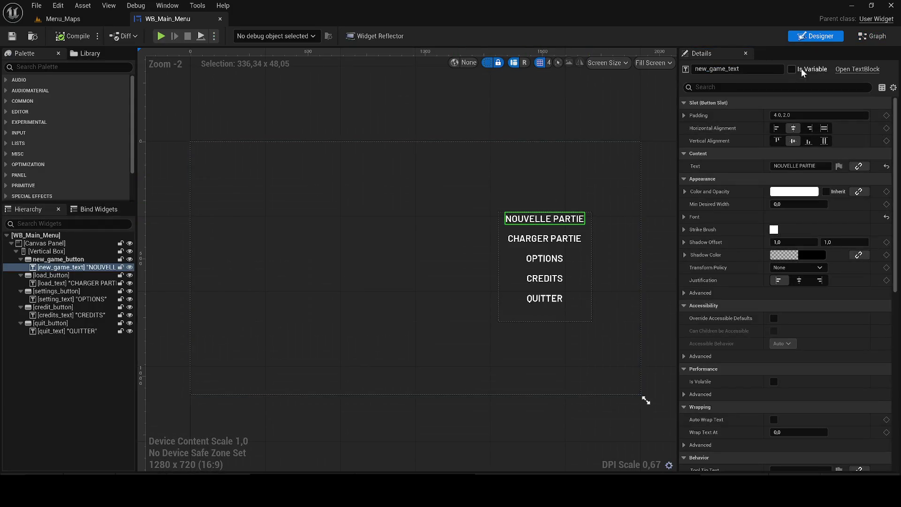
{"action": "left_click", "coordinate": [861, 37]}
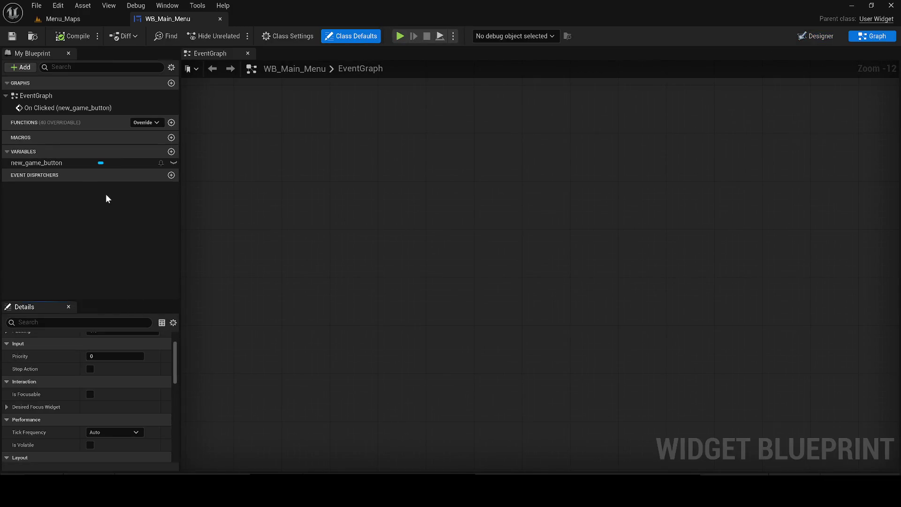
{"action": "left_click", "coordinate": [91, 163]}
{"action": "left_click", "coordinate": [102, 420]}
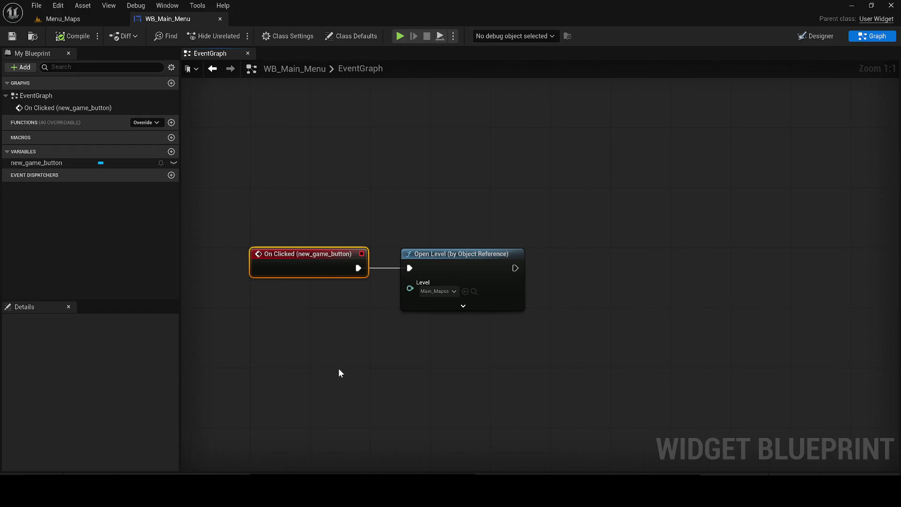
Step: Add a Get Player Controller node near Open Level
{"action": "right_click", "coordinate": [329, 361]}
{"action": "type", "text": "get player"}
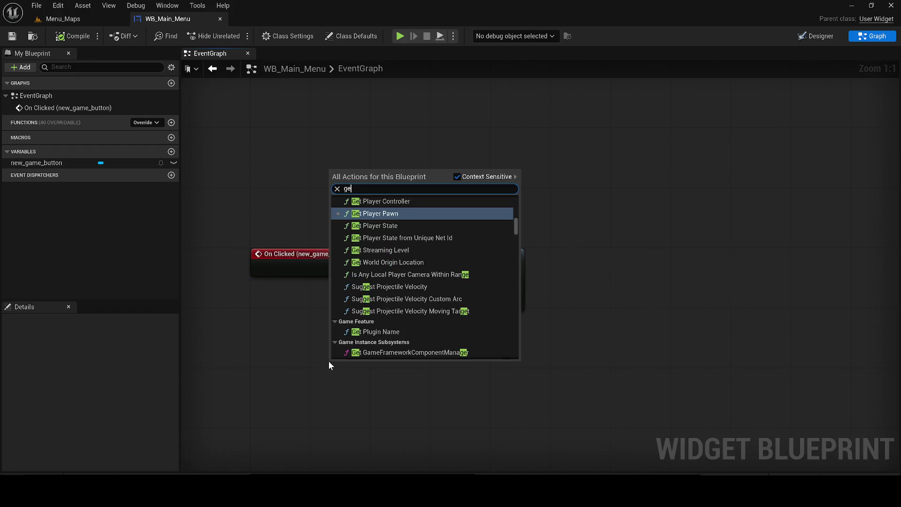
{"action": "key", "text": "Up"}
{"action": "key", "text": "Return"}
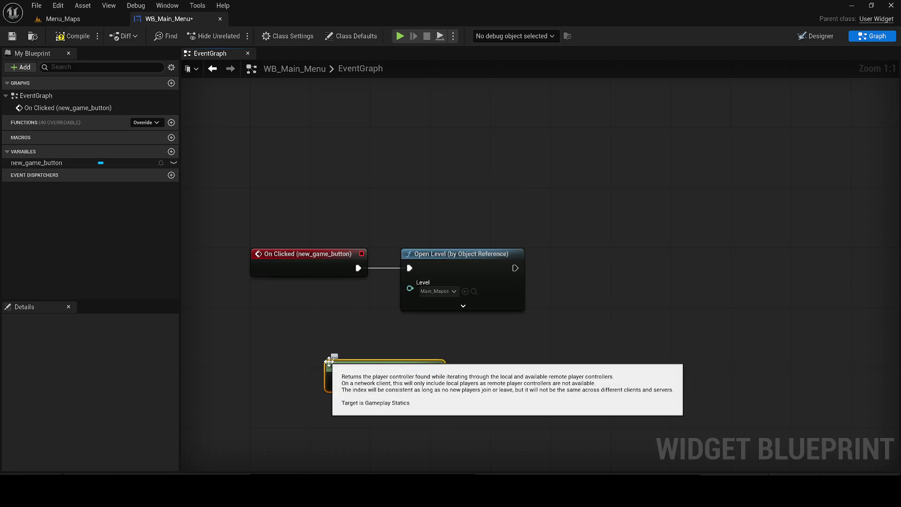
Step: Add a Show Mouse Cursor node wired to the player controller's Return Value
{"action": "left_click_drag", "start_coordinate": [433, 380], "coordinate": [535, 382]}
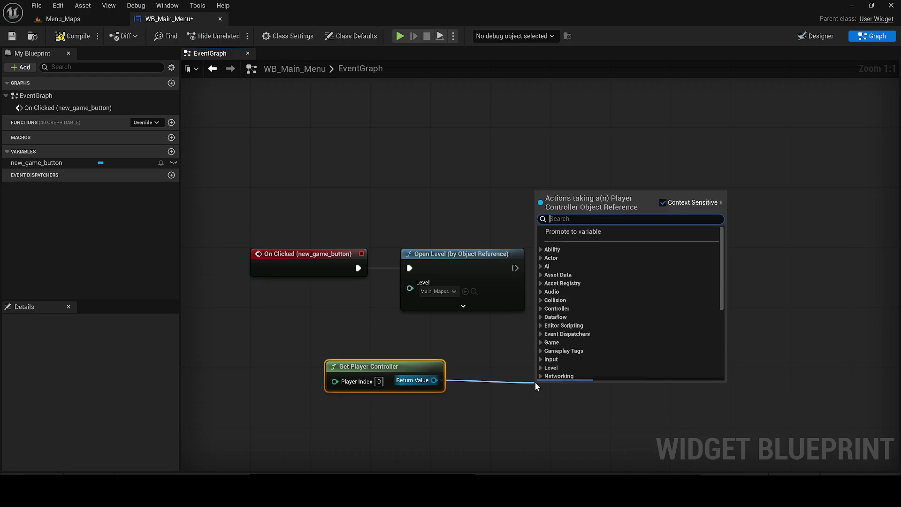
{"action": "type", "text": "ge"}
{"action": "key", "text": "BackSpace"}
{"action": "key", "text": "BackSpace"}
{"action": "type", "text": "set show"}
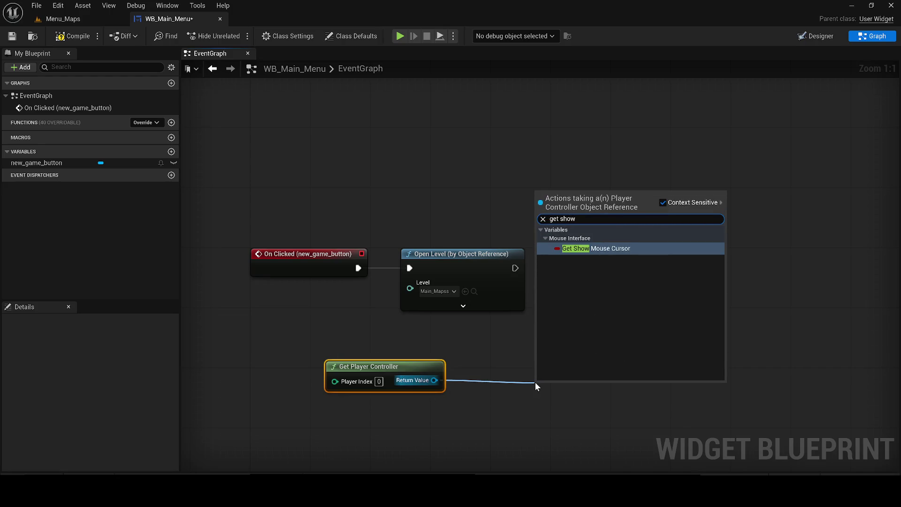
{"action": "key", "text": "Return"}
{"action": "left_click_drag", "start_coordinate": [643, 424], "coordinate": [324, 362]}
{"action": "key", "text": "q"}
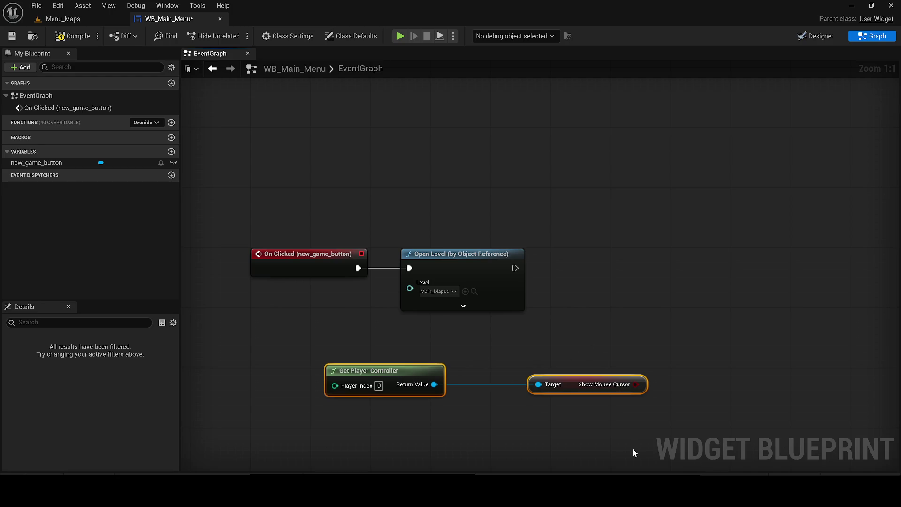
{"action": "left_click", "coordinate": [548, 377]}
Step: Add Set Input Mode Game Only beside Open Level and connect the player controller to it
{"action": "mouse_move", "coordinate": [539, 332]}
{"action": "left_mouse_down"}
{"action": "mouse_move", "coordinate": [438, 298]}
{"action": "mouse_move", "coordinate": [493, 326]}
{"action": "left_mouse_up"}
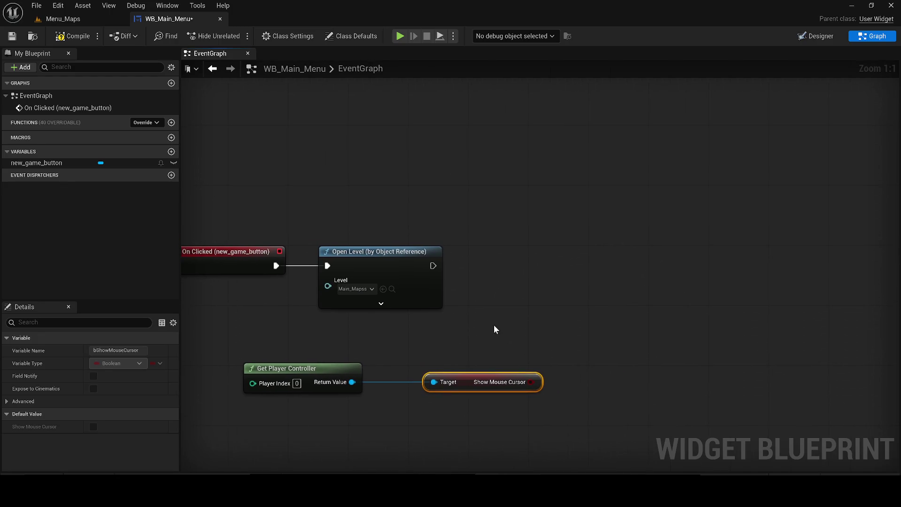
{"action": "mouse_move", "coordinate": [529, 376]}
{"action": "left_mouse_down"}
{"action": "mouse_move", "coordinate": [539, 343]}
{"action": "mouse_move", "coordinate": [521, 295]}
{"action": "mouse_move", "coordinate": [506, 381]}
{"action": "mouse_move", "coordinate": [475, 382]}
{"action": "mouse_move", "coordinate": [542, 308]}
{"action": "mouse_move", "coordinate": [524, 326]}
{"action": "left_mouse_up"}
{"action": "type", "text": "set inp"}
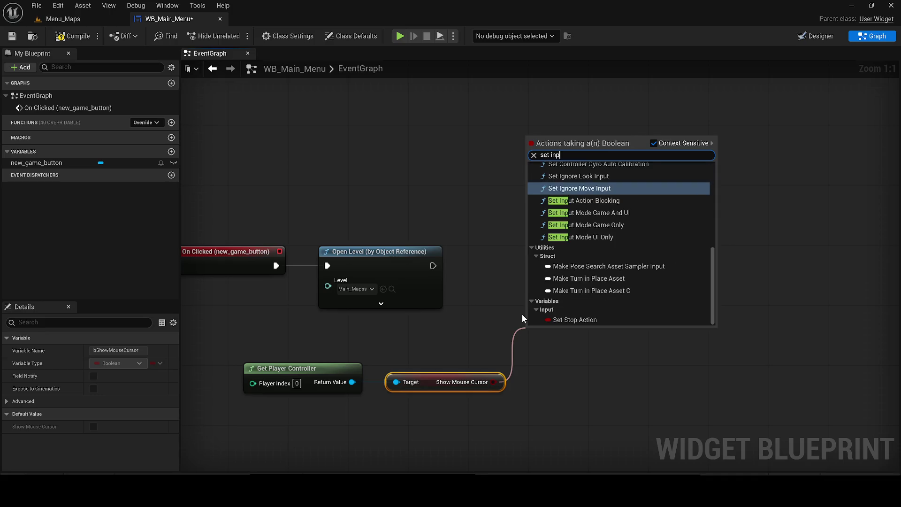
{"action": "type", "text": "ut mode"}
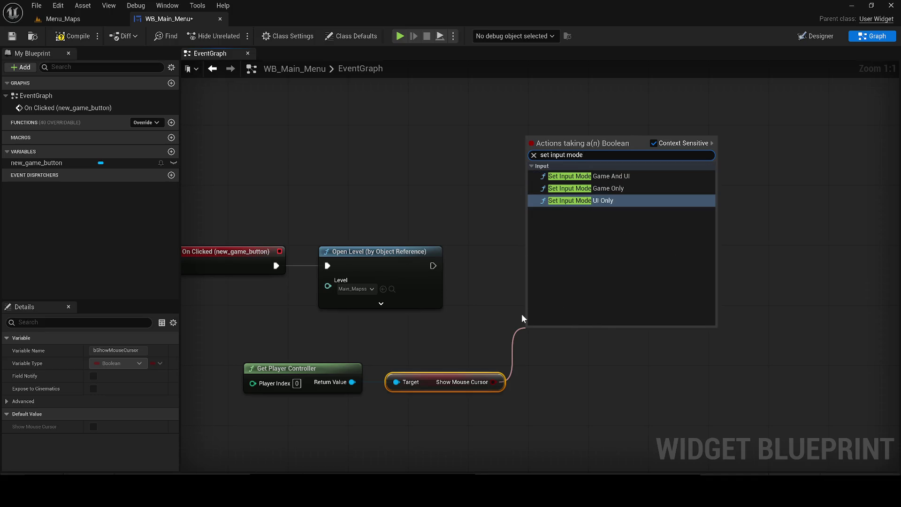
{"action": "key", "text": "Up"}
{"action": "key", "text": "Return"}
{"action": "mouse_move", "coordinate": [523, 328]}
{"action": "left_mouse_down"}
{"action": "mouse_move", "coordinate": [428, 271]}
{"action": "mouse_move", "coordinate": [477, 274]}
{"action": "mouse_move", "coordinate": [352, 382]}
{"action": "left_mouse_up"}
{"action": "mouse_move", "coordinate": [493, 274]}
{"action": "left_mouse_down"}
{"action": "mouse_move", "coordinate": [530, 266]}
{"action": "mouse_move", "coordinate": [402, 233]}
{"action": "left_mouse_up"}
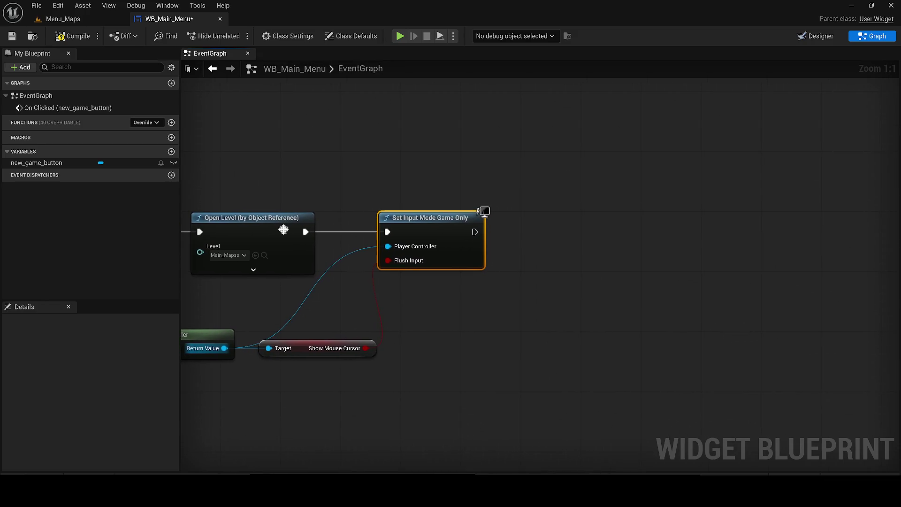
Step: Replace the Show Mouse Cursor getter with a SET node between Open Level and Set Input Mode Game Only
{"action": "left_click_drag", "start_coordinate": [226, 348], "coordinate": [364, 387]}
{"action": "type", "text": "se"}
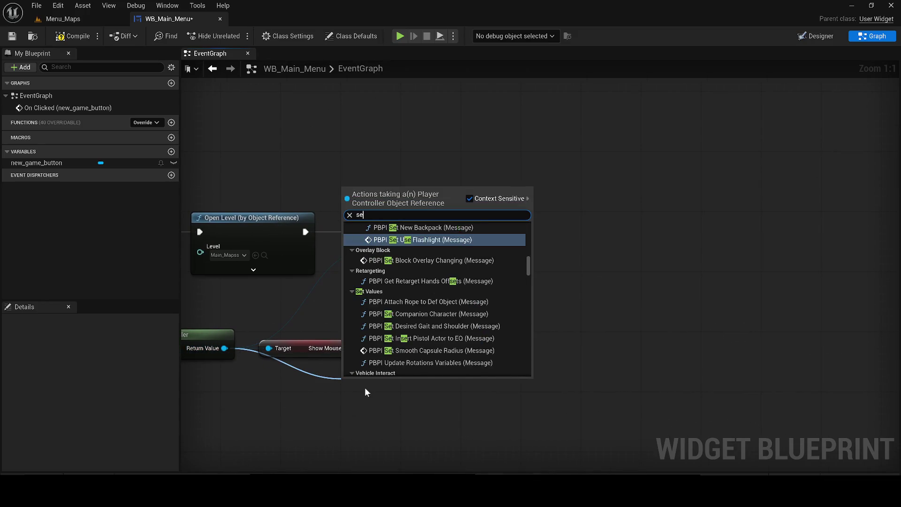
{"action": "type", "text": "t show"}
{"action": "key", "text": "Down"}
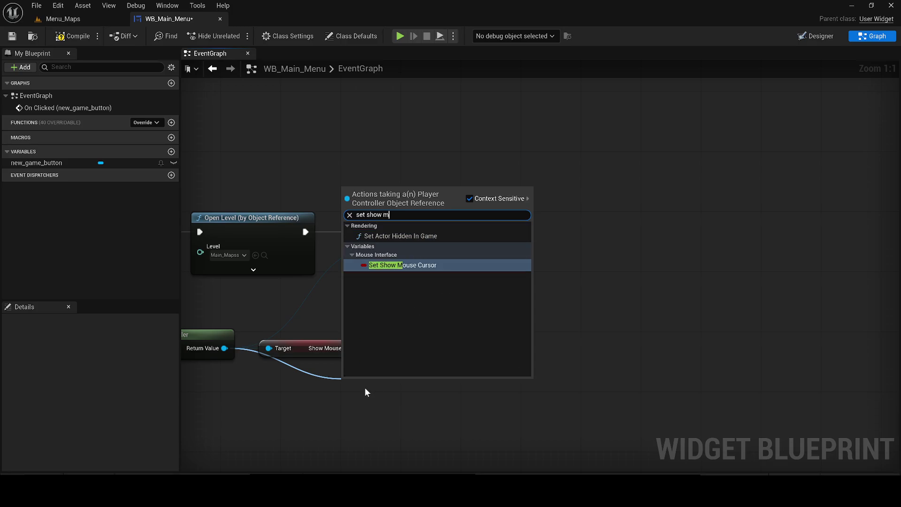
{"action": "key", "text": "Return"}
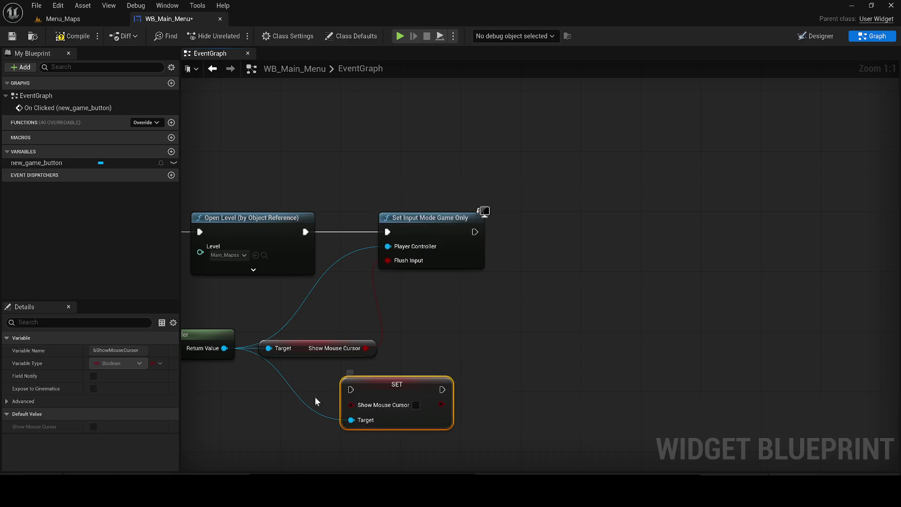
{"action": "left_click", "coordinate": [314, 350]}
{"action": "key", "text": "Delete"}
{"action": "left_click_drag", "start_coordinate": [420, 226], "coordinate": [494, 226]}
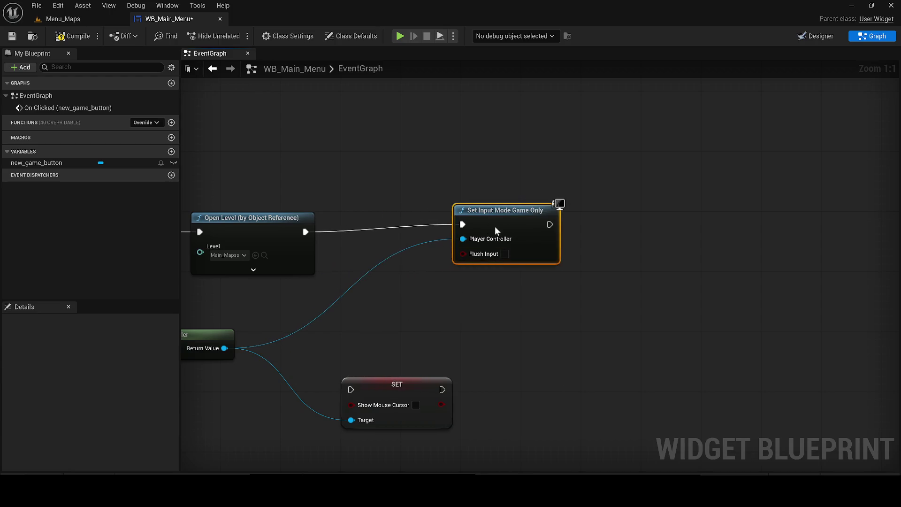
{"action": "left_click_drag", "start_coordinate": [387, 381], "coordinate": [379, 208]}
{"action": "mouse_move", "coordinate": [306, 232]}
{"action": "left_mouse_down"}
{"action": "mouse_move", "coordinate": [356, 218]}
{"action": "mouse_move", "coordinate": [348, 217]}
{"action": "mouse_move", "coordinate": [382, 231]}
{"action": "left_mouse_up"}
{"action": "left_click_drag", "start_coordinate": [469, 233], "coordinate": [533, 223]}
{"action": "key", "text": "Escape"}
Step: Add a reroute point on the controller wire, then compile and save WB_Main_Menu
{"action": "left_click_drag", "start_coordinate": [199, 333], "coordinate": [259, 314]}
{"action": "double_click", "coordinate": [318, 330]}
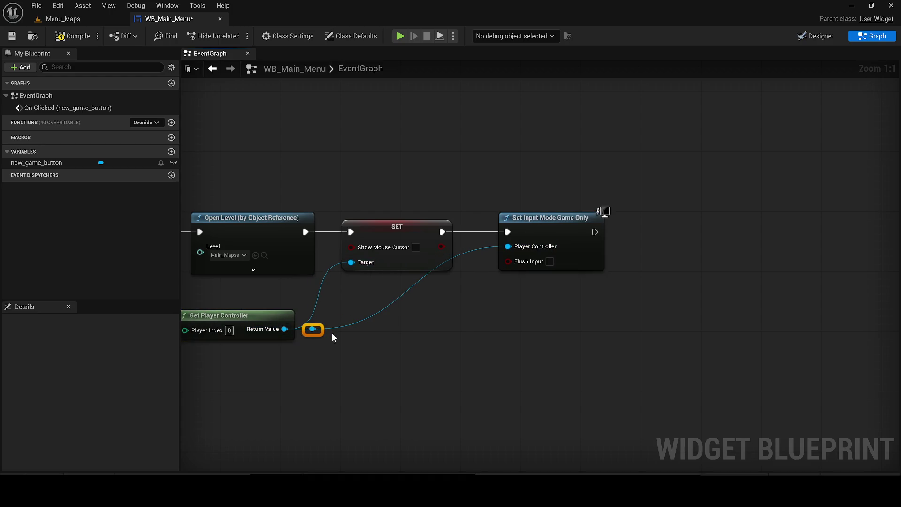
{"action": "left_click_drag", "start_coordinate": [318, 329], "coordinate": [410, 329]}
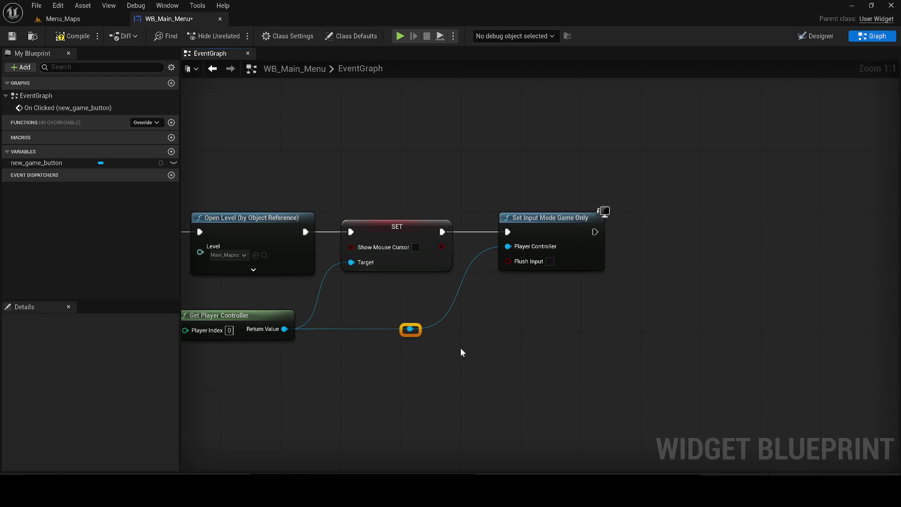
{"action": "left_click", "coordinate": [73, 36]}
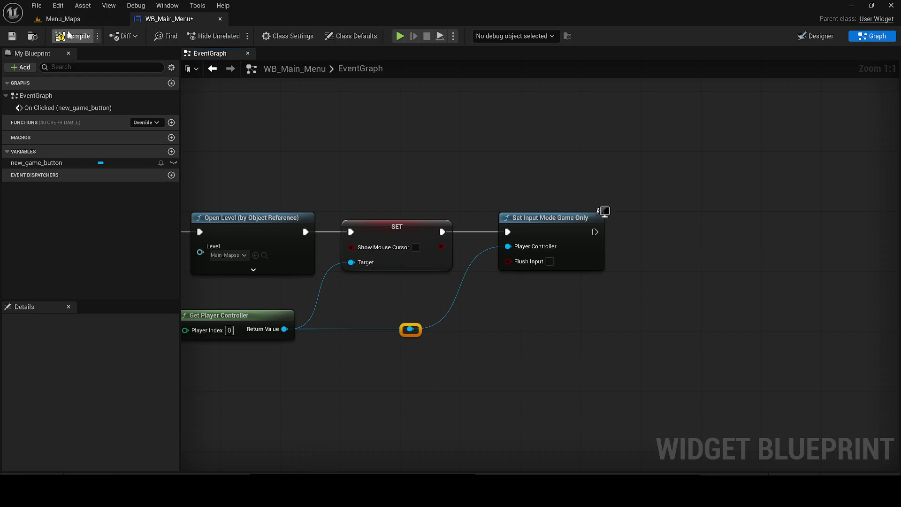
{"action": "left_click", "coordinate": [19, 40]}
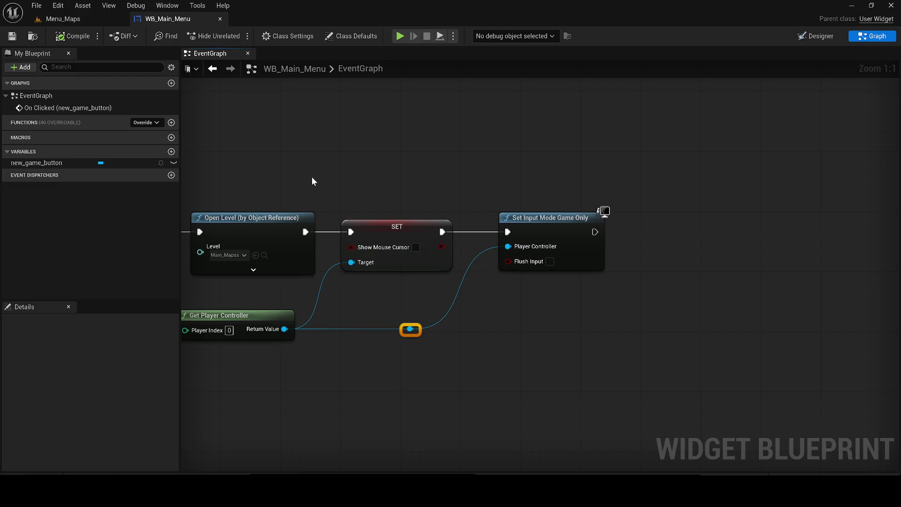
Step: Tick Is Variable for load_button, settings_button, credit_button and quit_button, then save
{"action": "left_click", "coordinate": [817, 36]}
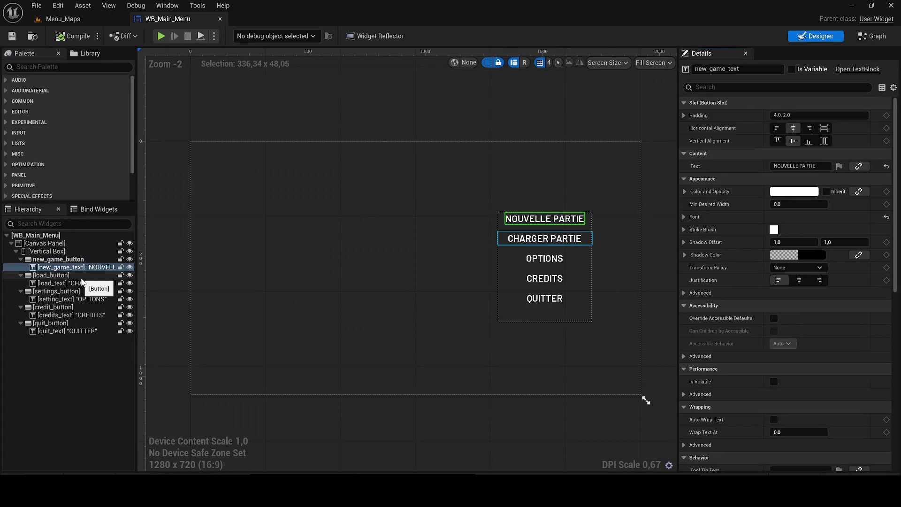
{"action": "left_click", "coordinate": [49, 276]}
{"action": "left_click", "coordinate": [49, 291], "text": "ctrl"}
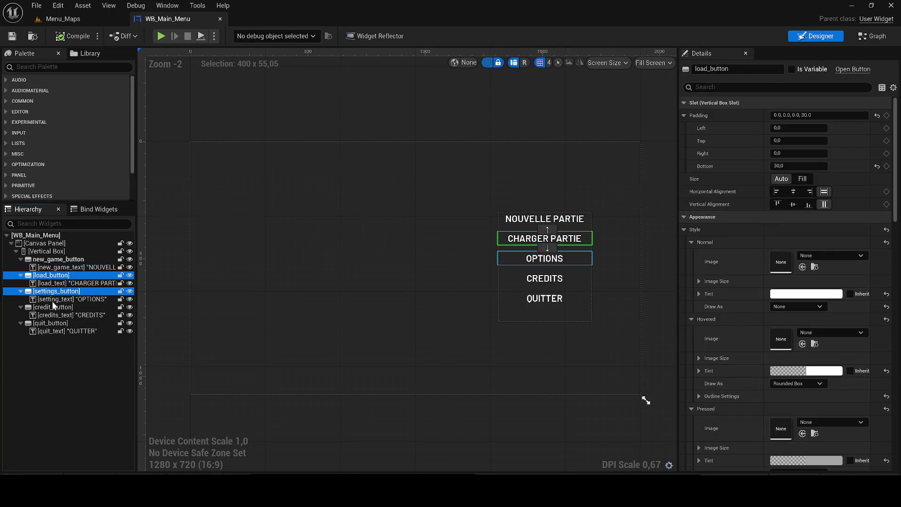
{"action": "left_click", "coordinate": [48, 308], "text": "ctrl"}
{"action": "left_click", "coordinate": [50, 324], "text": "ctrl"}
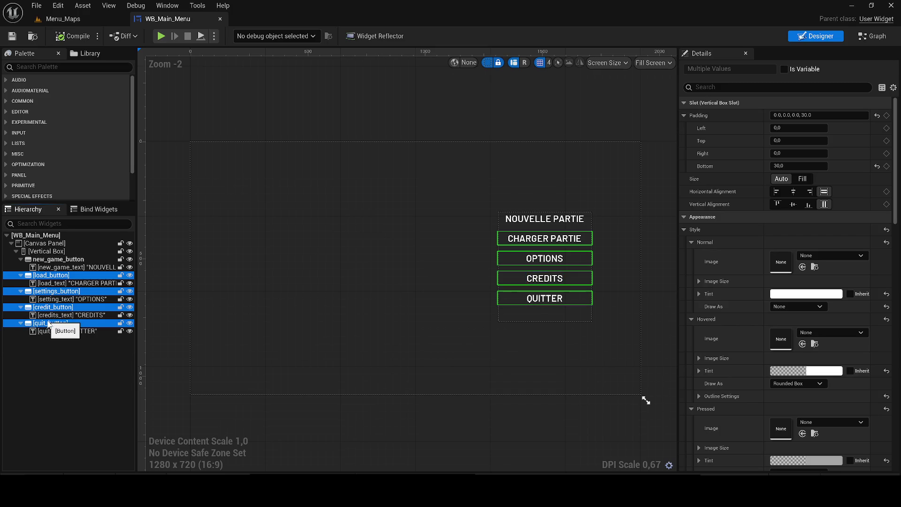
{"action": "left_click", "coordinate": [783, 69]}
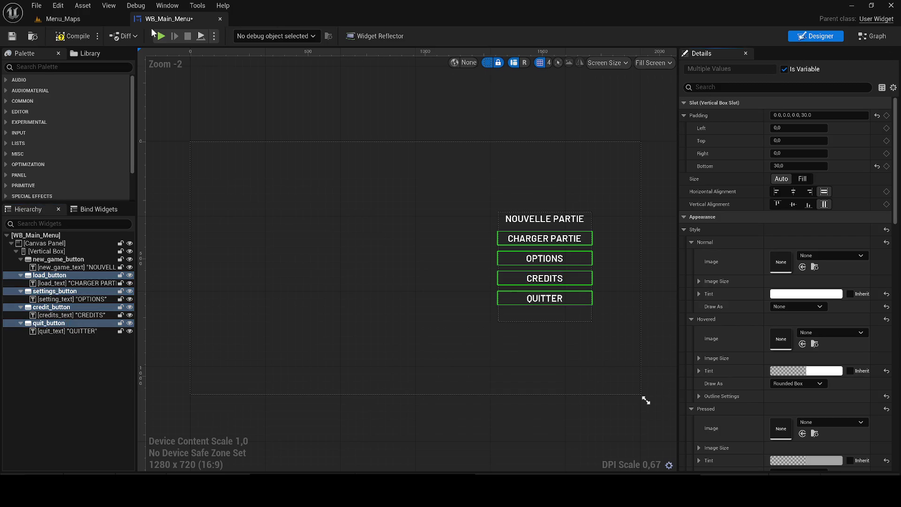
{"action": "left_click", "coordinate": [10, 38]}
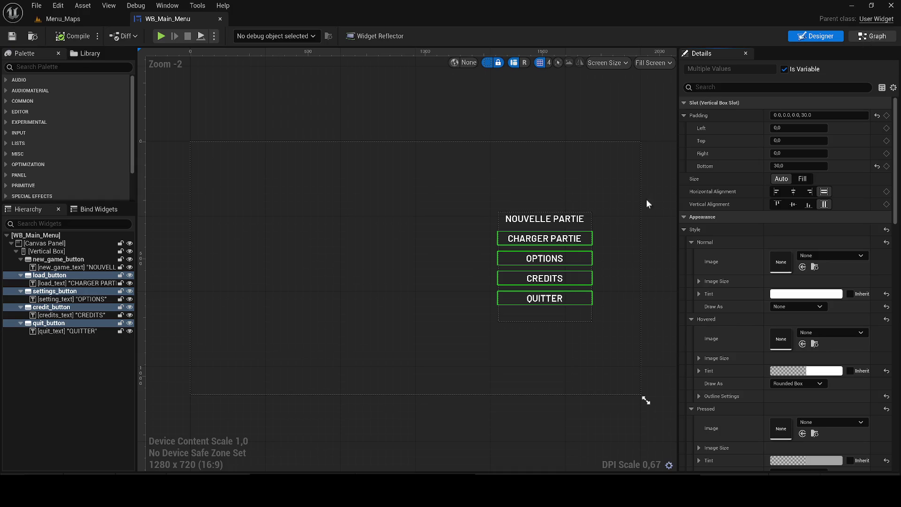
{"action": "left_click", "coordinate": [871, 36]}
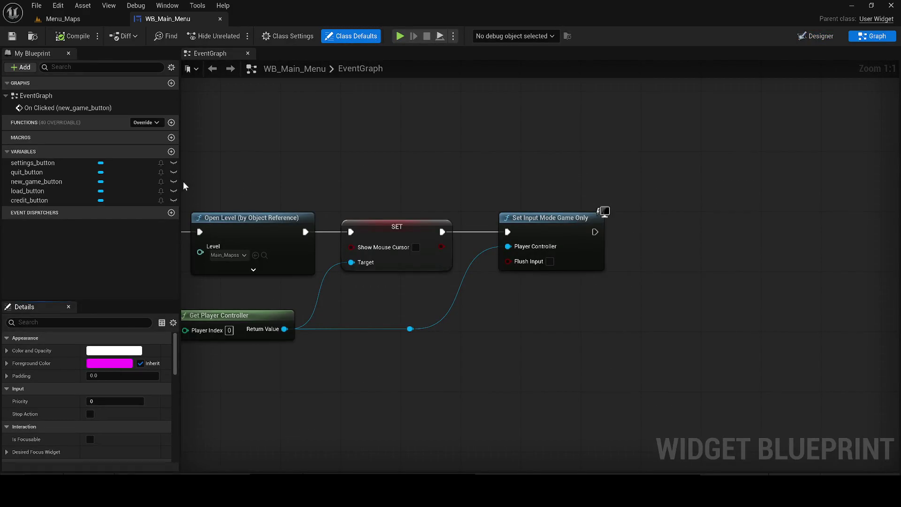
Step: Add an On Clicked (credit_button) event to the graph
{"action": "left_click", "coordinate": [46, 200]}
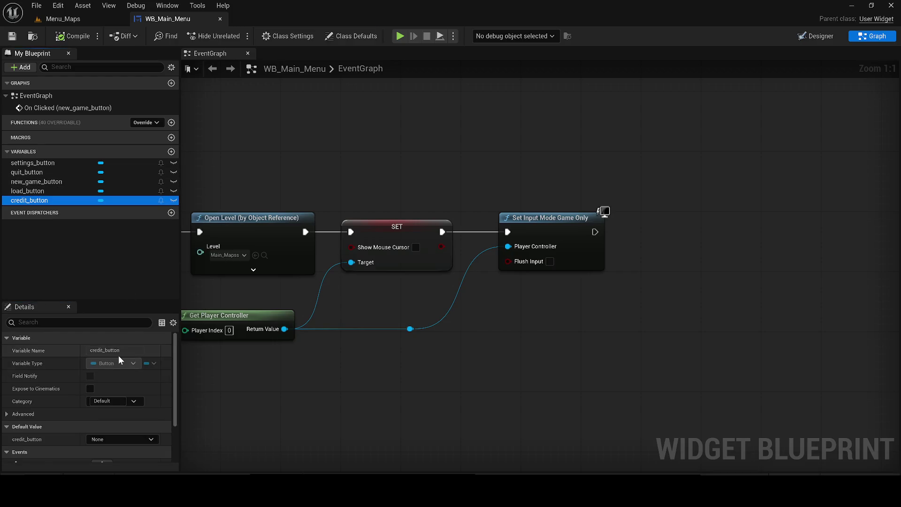
{"action": "scroll", "coordinate": [118, 361], "scroll_direction": "down", "scroll_amount": 3}
{"action": "left_click", "coordinate": [101, 403]}
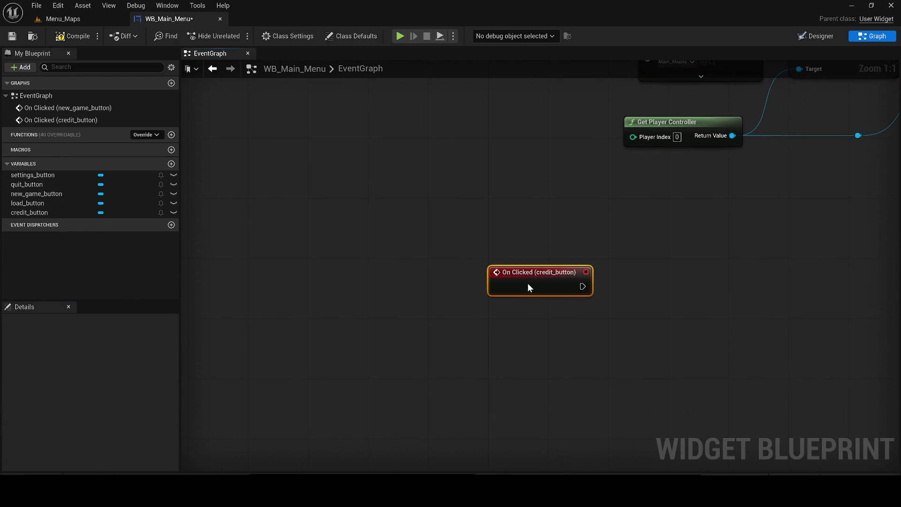
{"action": "left_click_drag", "start_coordinate": [529, 275], "coordinate": [375, 310]}
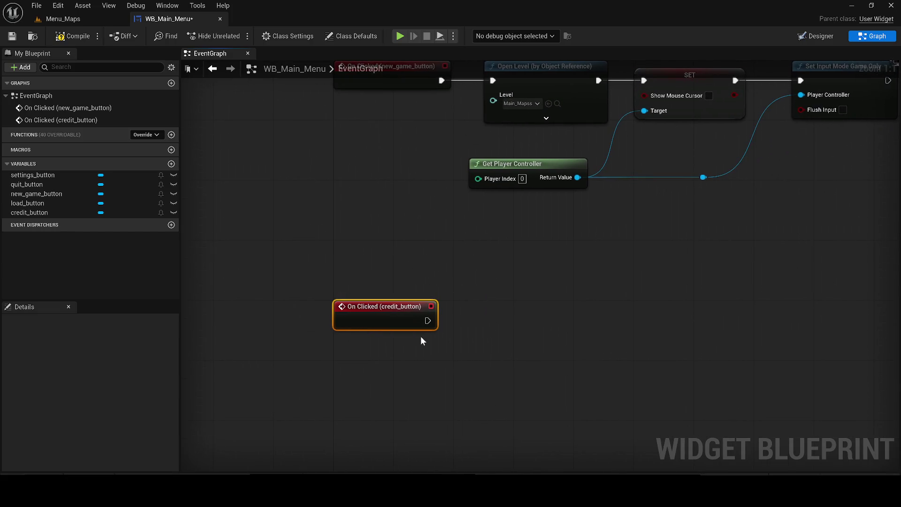
Step: Follow the credit click event with a Remove from Parent node
{"action": "left_click_drag", "start_coordinate": [427, 320], "coordinate": [510, 323]}
{"action": "type", "text": "remove"}
{"action": "key", "text": "Return"}
{"action": "left_click_drag", "start_coordinate": [528, 309], "coordinate": [423, 292]}
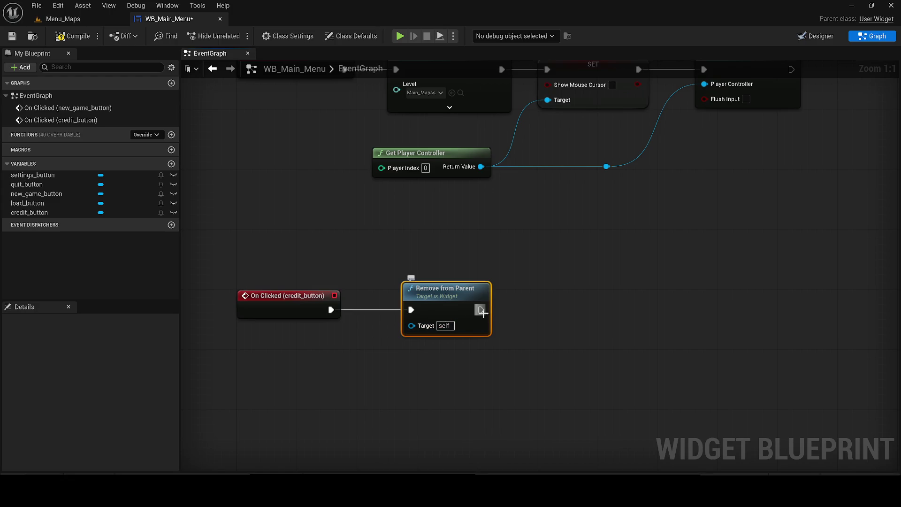
Step: Add a Create Widget node after Remove from Parent
{"action": "left_click_drag", "start_coordinate": [480, 310], "coordinate": [526, 310]}
{"action": "type", "text": "xe"}
{"action": "key", "text": "BackSpace"}
{"action": "key", "text": "BackSpace"}
{"action": "type", "text": "crea"}
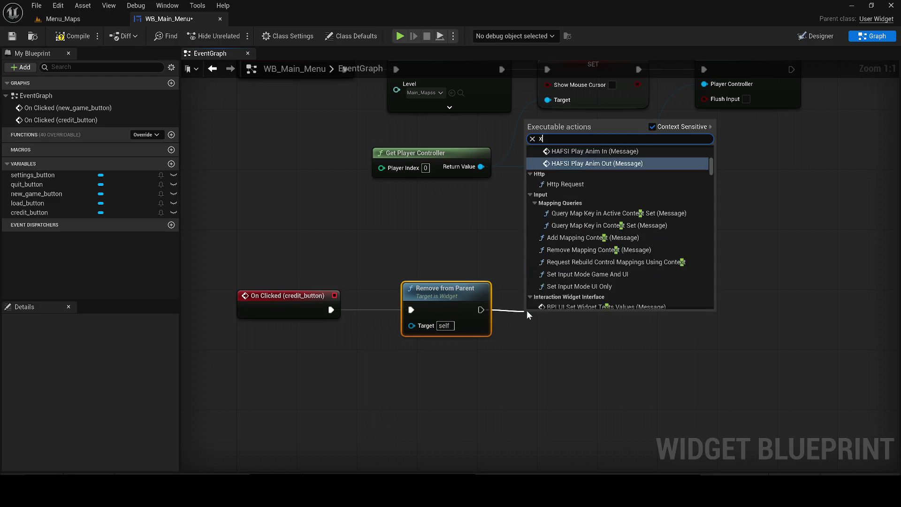
{"action": "type", "text": "te"}
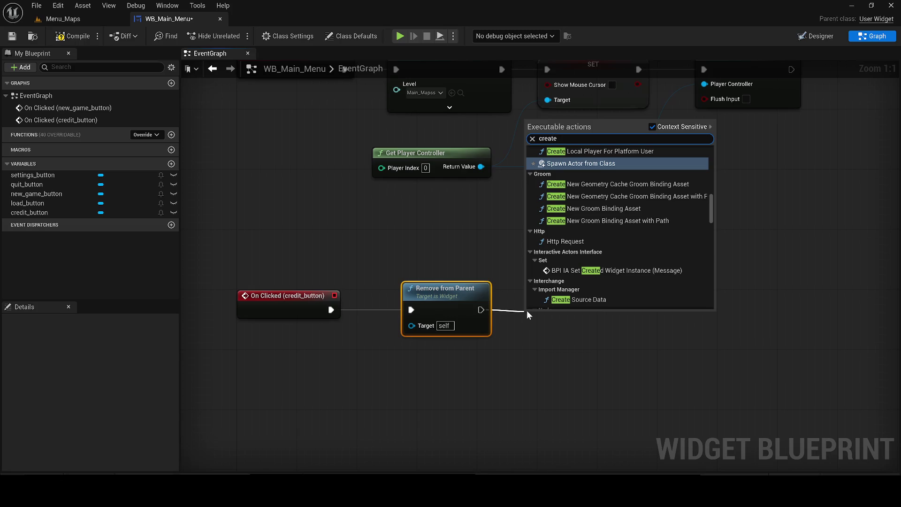
{"action": "type", "text": " wi"}
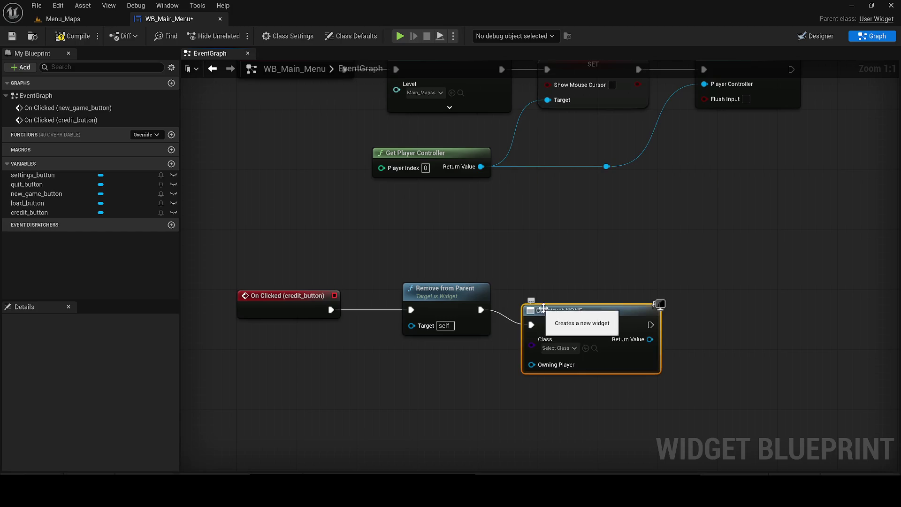
{"action": "left_click_drag", "start_coordinate": [558, 316], "coordinate": [565, 300]}
Step: Set the Create Widget class to WB_Credits
{"action": "left_click", "coordinate": [571, 333]}
{"action": "type", "text": "credit"}
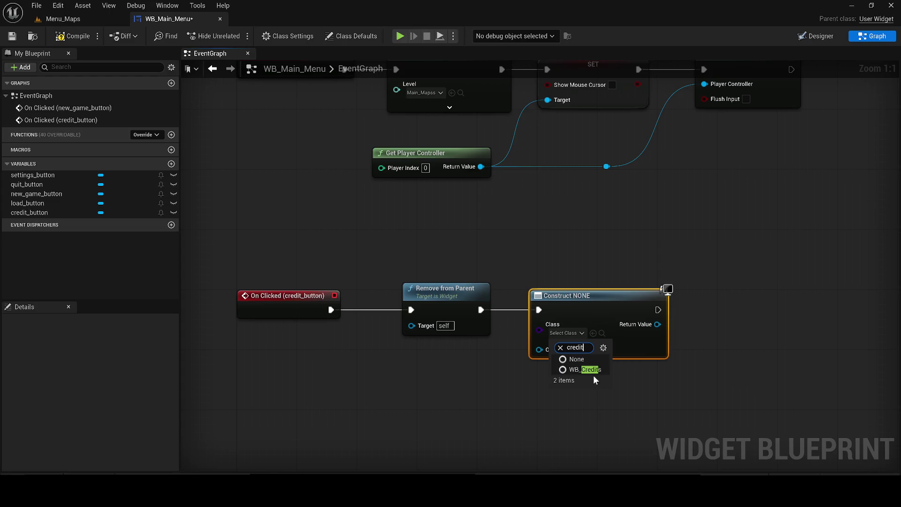
{"action": "left_click", "coordinate": [585, 369]}
{"action": "left_click_drag", "start_coordinate": [587, 368], "coordinate": [399, 349]}
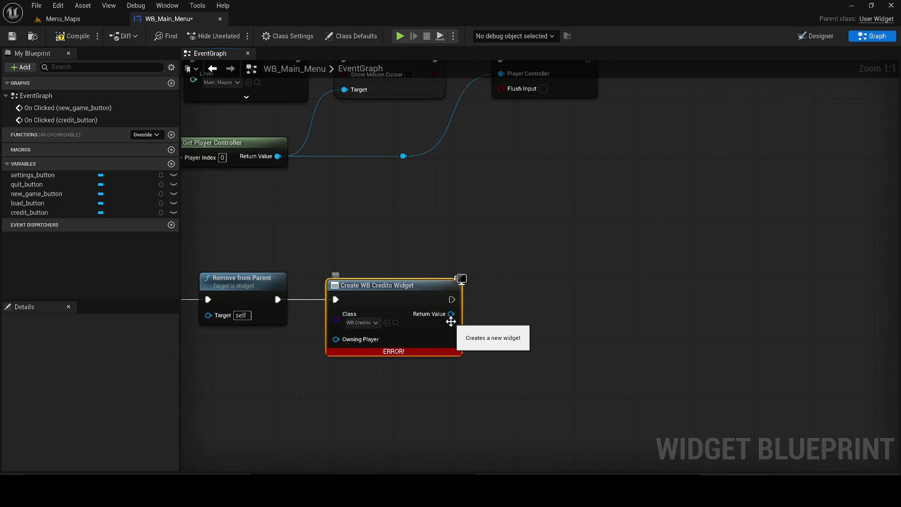
Step: Add the created credits widget to the viewport and compile without errors
{"action": "type", "text": "a"}
{"action": "mouse_move", "coordinate": [458, 314]}
{"action": "left_mouse_down"}
{"action": "mouse_move", "coordinate": [514, 305]}
{"action": "mouse_move", "coordinate": [536, 288]}
{"action": "left_mouse_up"}
{"action": "type", "text": "dd"}
{"action": "key", "text": "Return"}
{"action": "type", "text": "add to"}
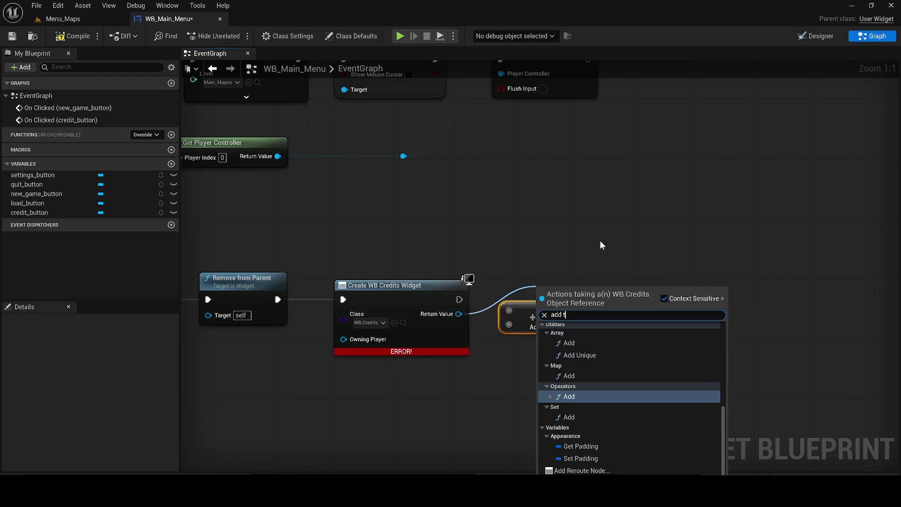
{"action": "key", "text": "Up"}
{"action": "key", "text": "Return"}
{"action": "left_click", "coordinate": [509, 323]}
{"action": "key", "text": "Delete"}
{"action": "left_click_drag", "start_coordinate": [581, 293], "coordinate": [558, 285]}
{"action": "left_click", "coordinate": [72, 36]}
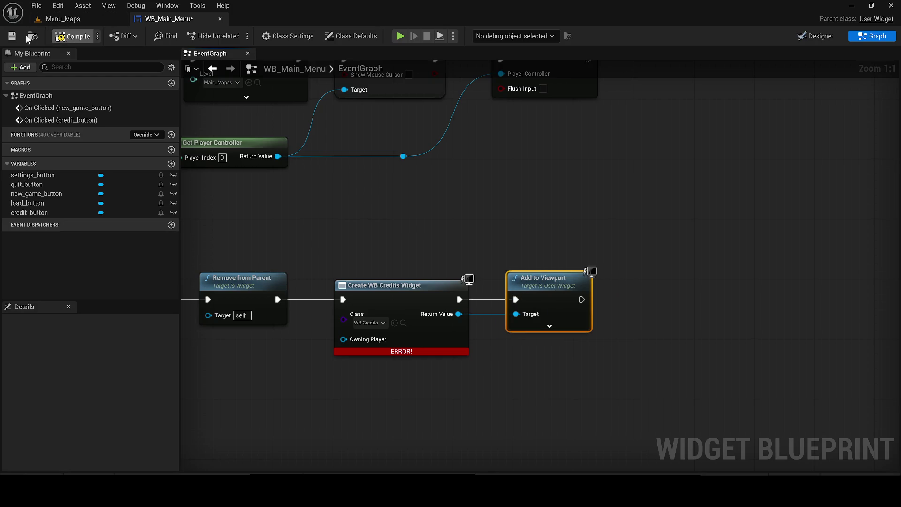
{"action": "left_click", "coordinate": [66, 19]}
Step: Play in editor, open CREDITS and go Back twice, then start NOUVELLE PARTIE and walk forward
{"action": "key", "text": "alt+p"}
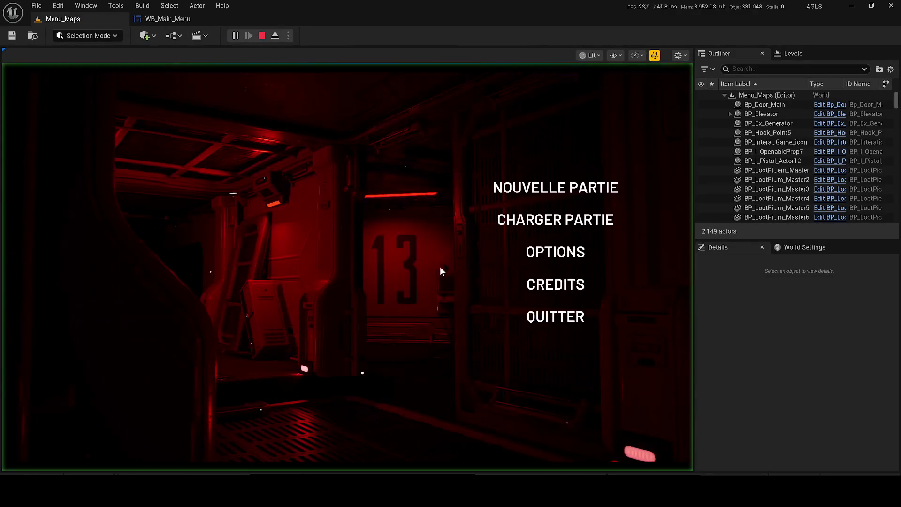
{"action": "left_click", "coordinate": [550, 284]}
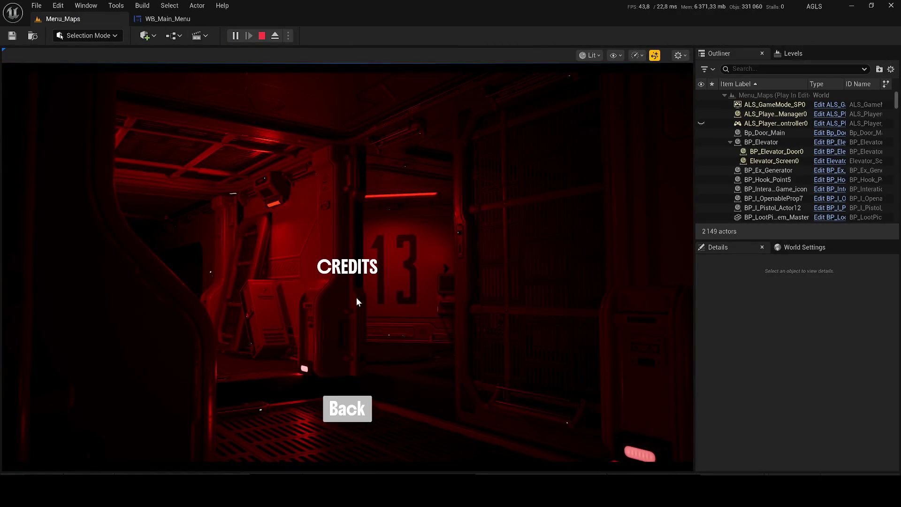
{"action": "left_click", "coordinate": [350, 398]}
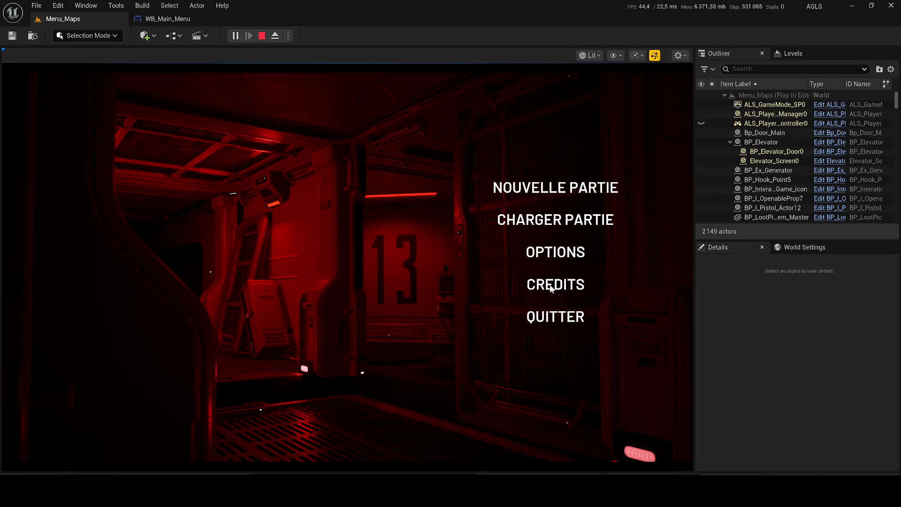
{"action": "left_click", "coordinate": [551, 288]}
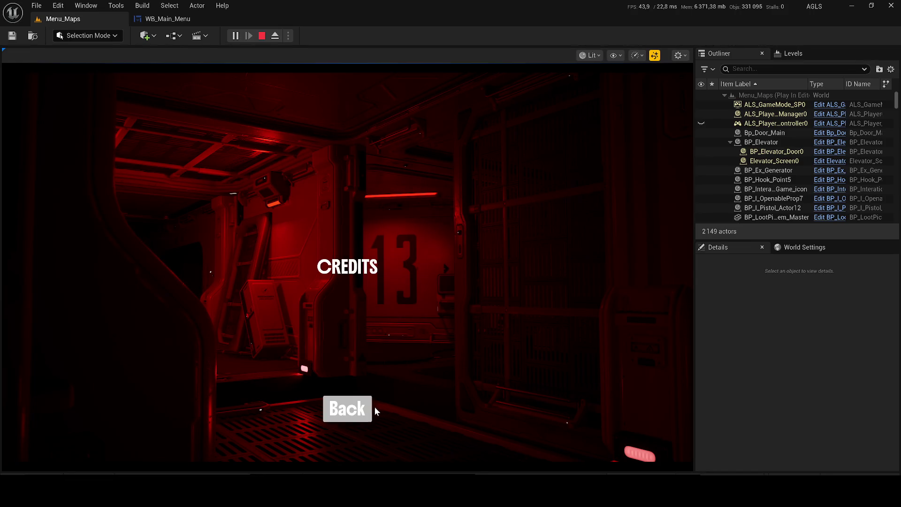
{"action": "left_click", "coordinate": [343, 415]}
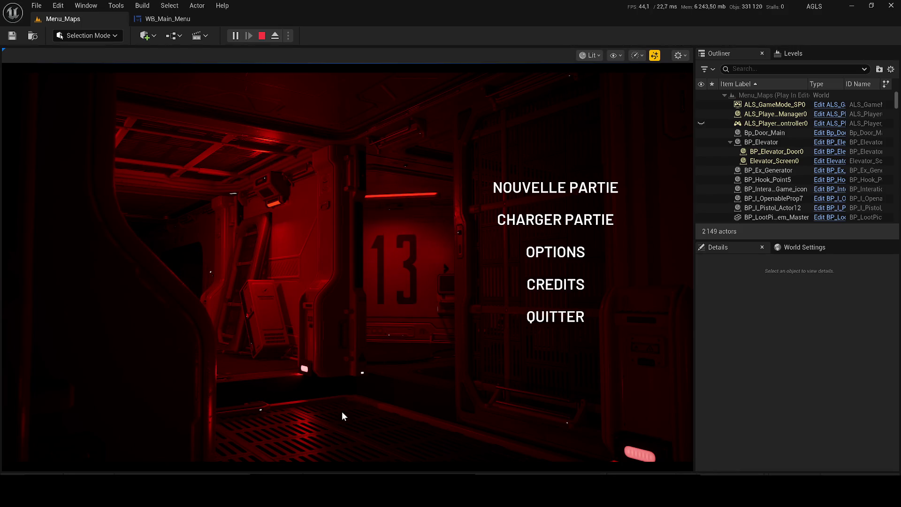
{"action": "left_click", "coordinate": [503, 193]}
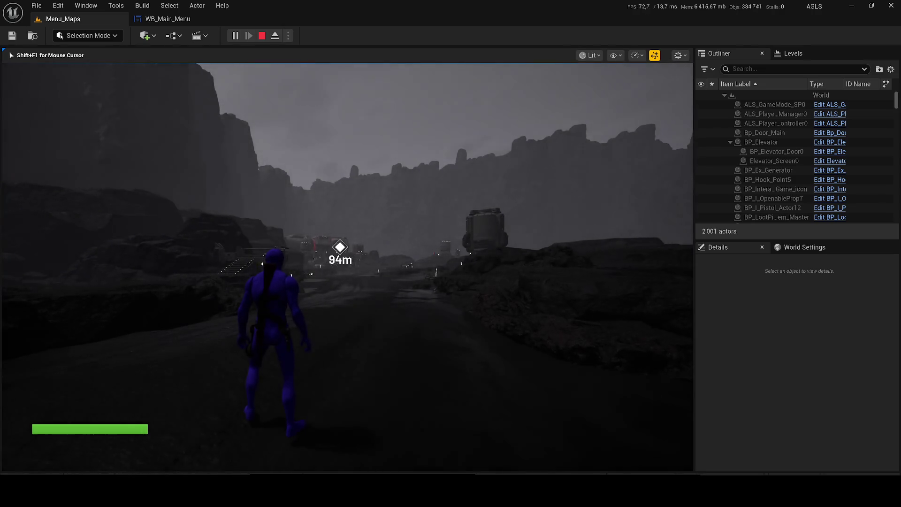
{"action": "key", "text": "w"}
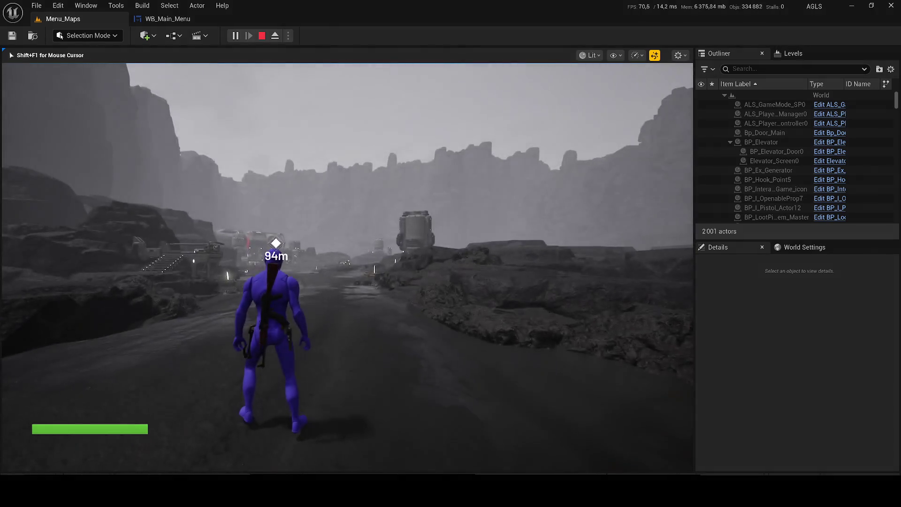